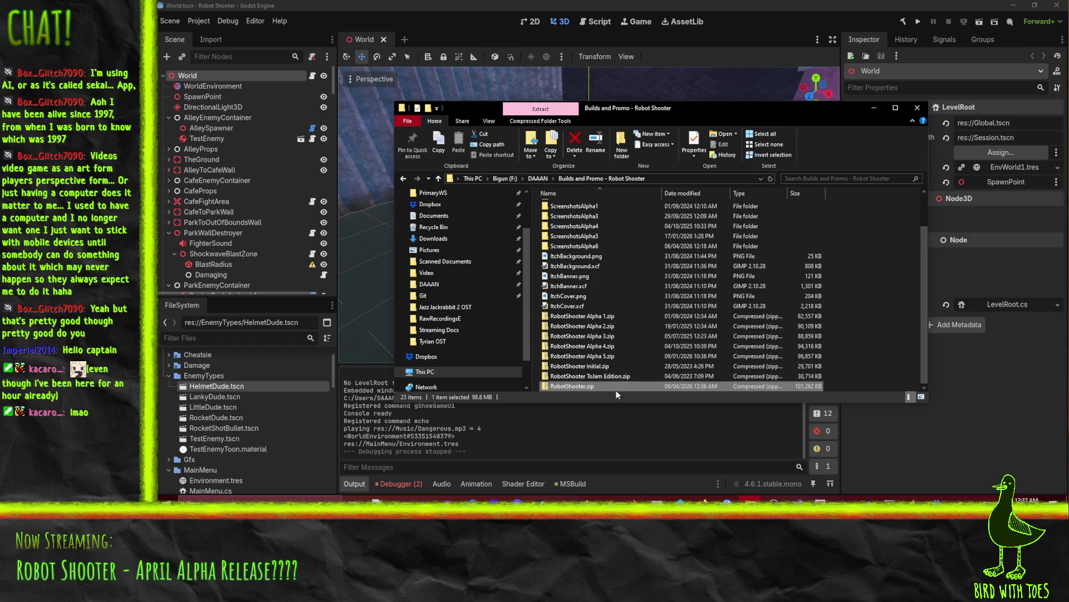
# Step: Rename RobotShooter.zip to 'RobotShooter Alpha 6.zip' and bring up the itch.io Alpha 5 devlog in Firefox
pyautogui.click(588, 386)
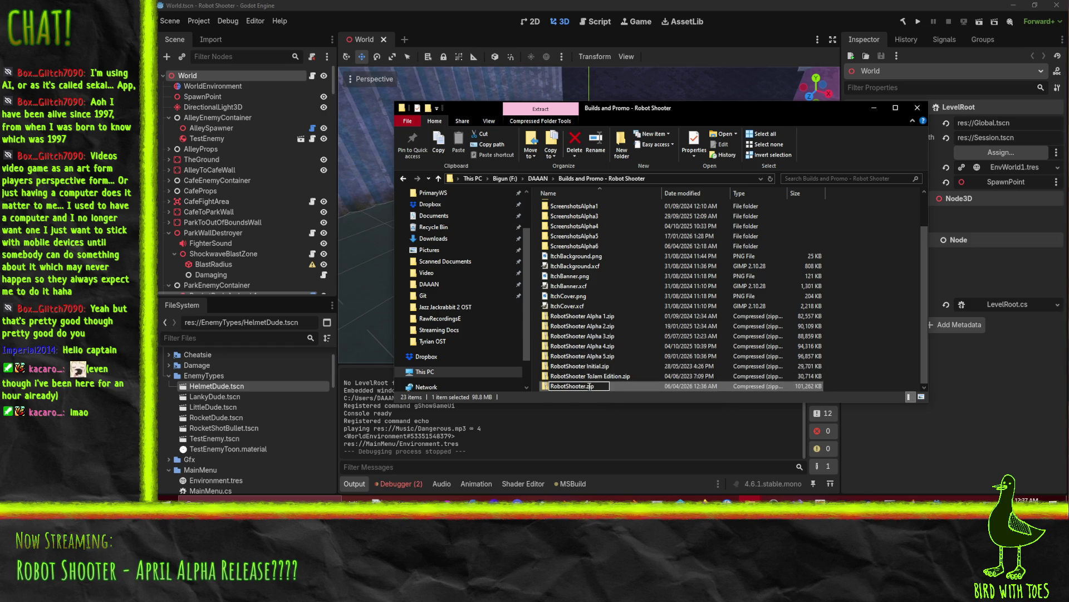
pyautogui.write('- Alpha')
pyautogui.write(' 6')
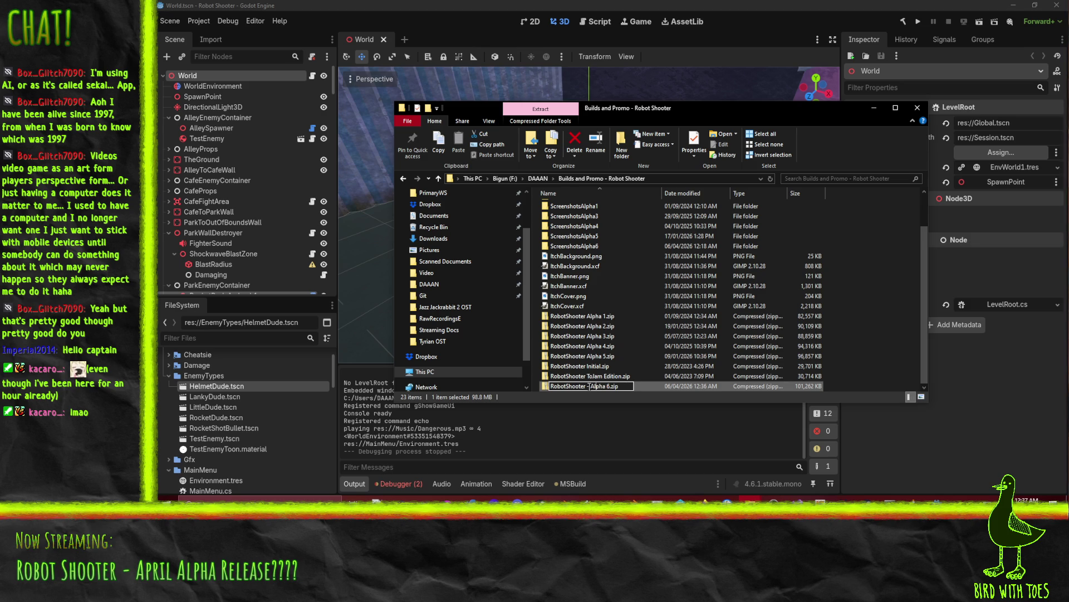
pyautogui.press('BackSpace')
pyautogui.press('BackSpace')
pyautogui.press('Return')
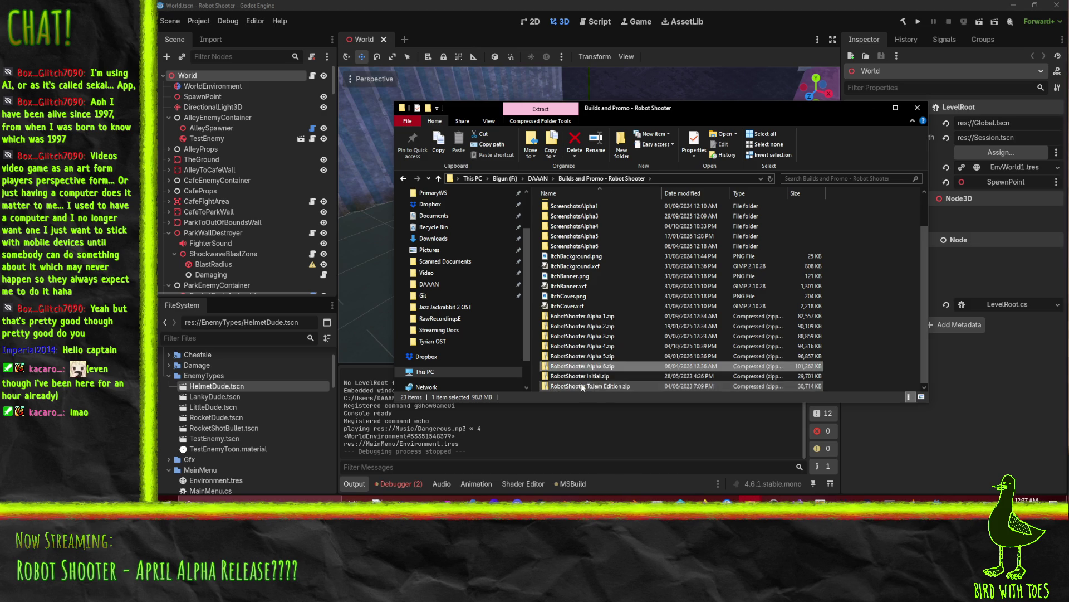
pyautogui.click(703, 499)
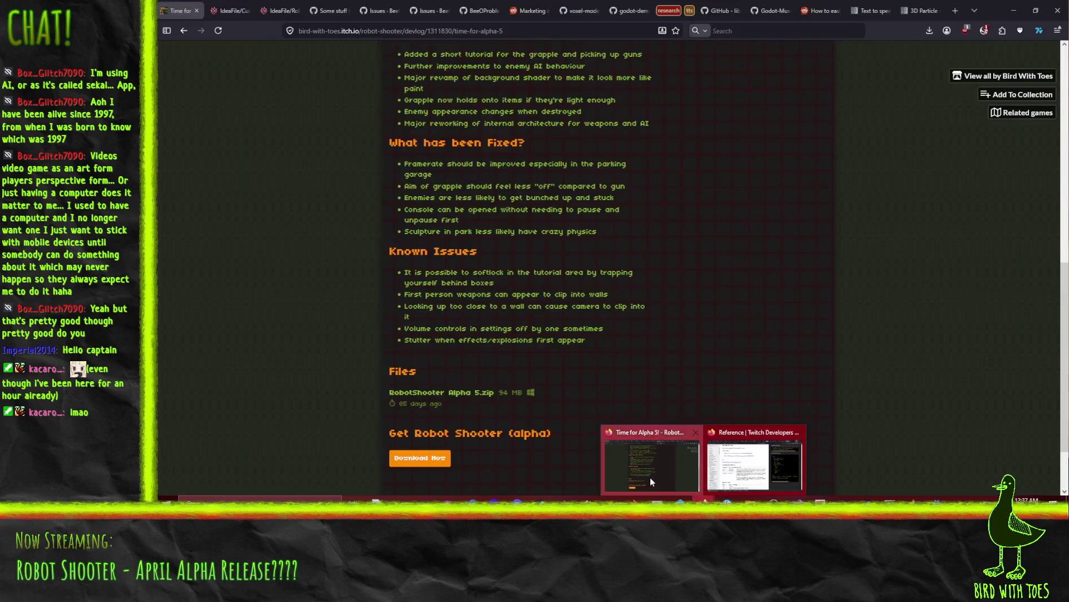
pyautogui.click(650, 477)
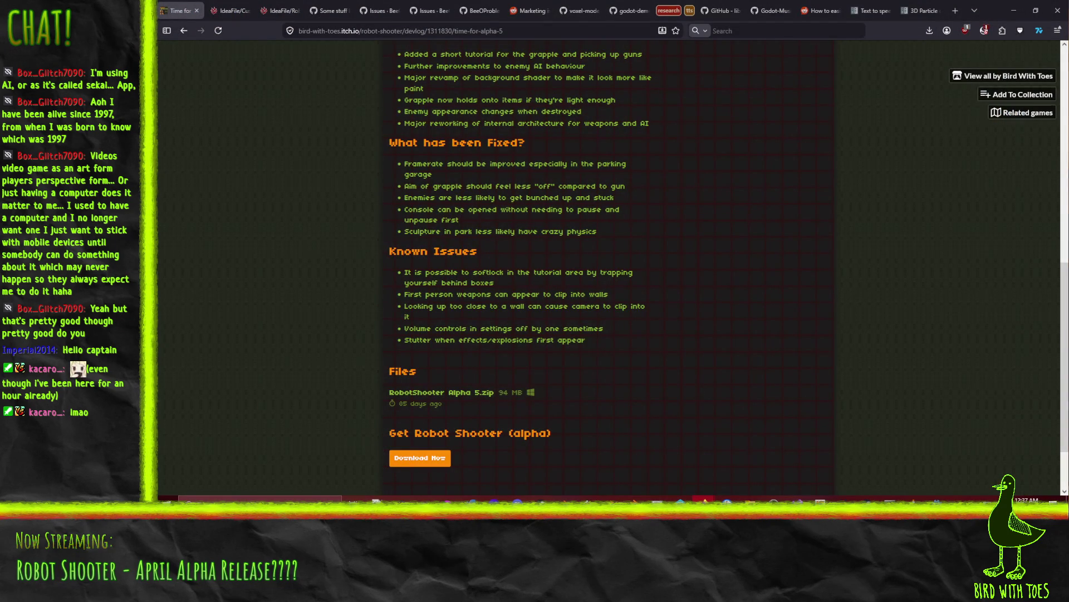
# Step: Switch to the 'How to Minify Godot's Build Size' Popcar's Blog tab
pyautogui.moveTo(897, 186); pyautogui.dragTo(856, 18)
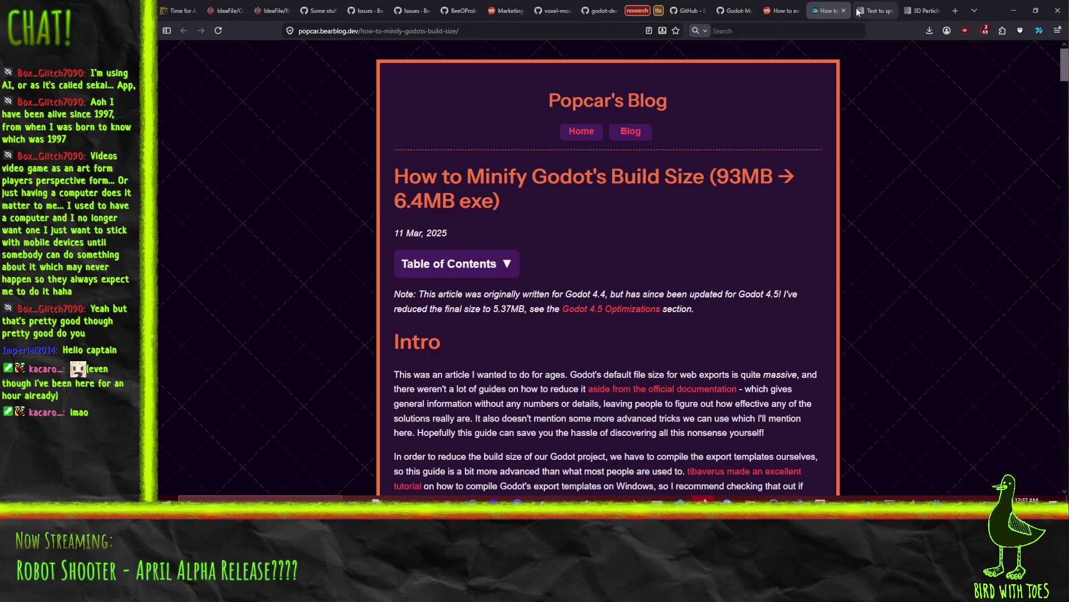
# Step: Close the Text-to-speech and 3D Particles tabs, returning to the Popcar's Blog article
pyautogui.click(892, 14)
pyautogui.click(893, 14)
pyautogui.click(892, 14)
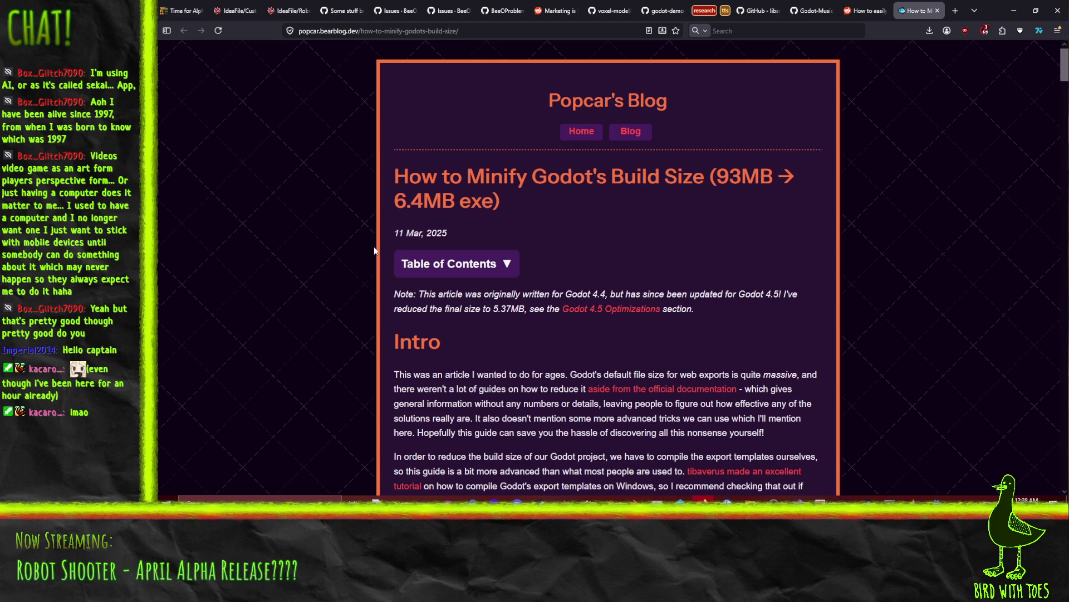
# Step: Skim the build-size article down and back up, then return to the Godot editor
pyautogui.scroll(-7, 358, 349)
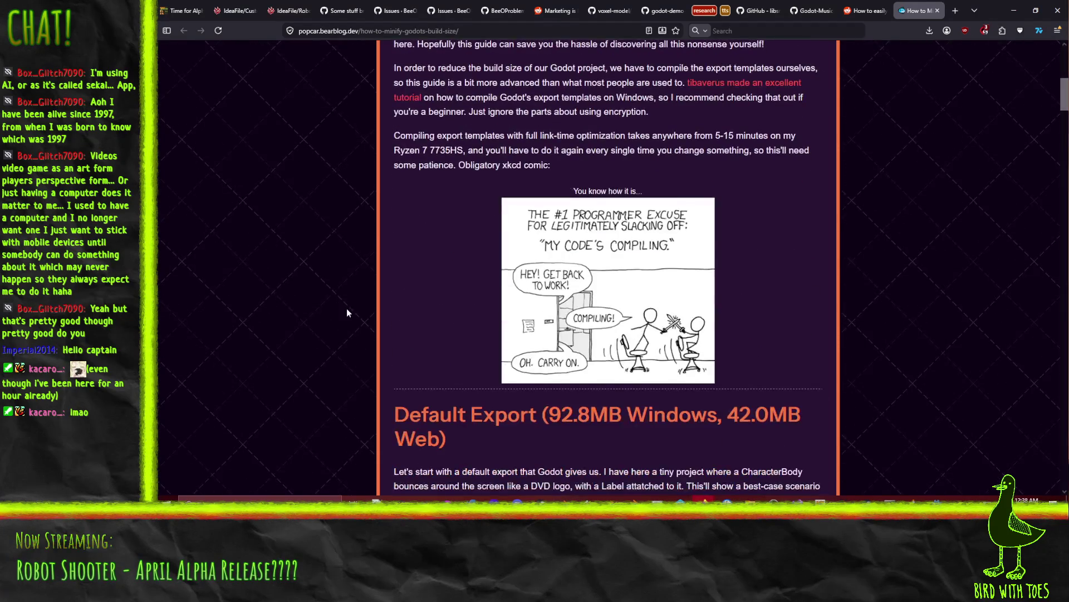
pyautogui.scroll(-3, 344, 301)
pyautogui.scroll(-3, 342, 291)
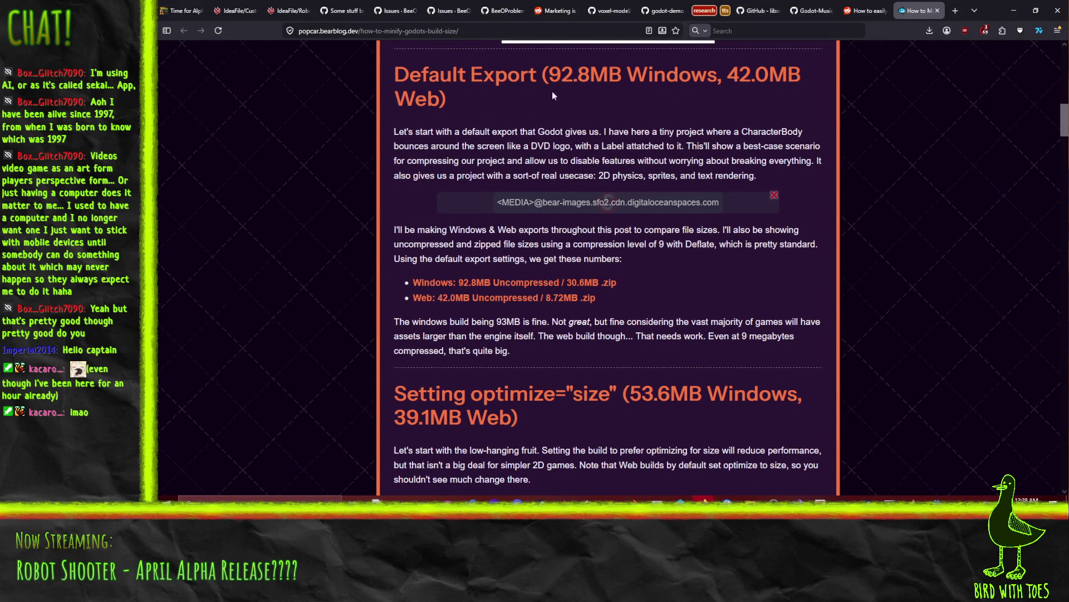
pyautogui.scroll(-2, 331, 237)
pyautogui.scroll(7, 355, 270)
pyautogui.scroll(5, 361, 271)
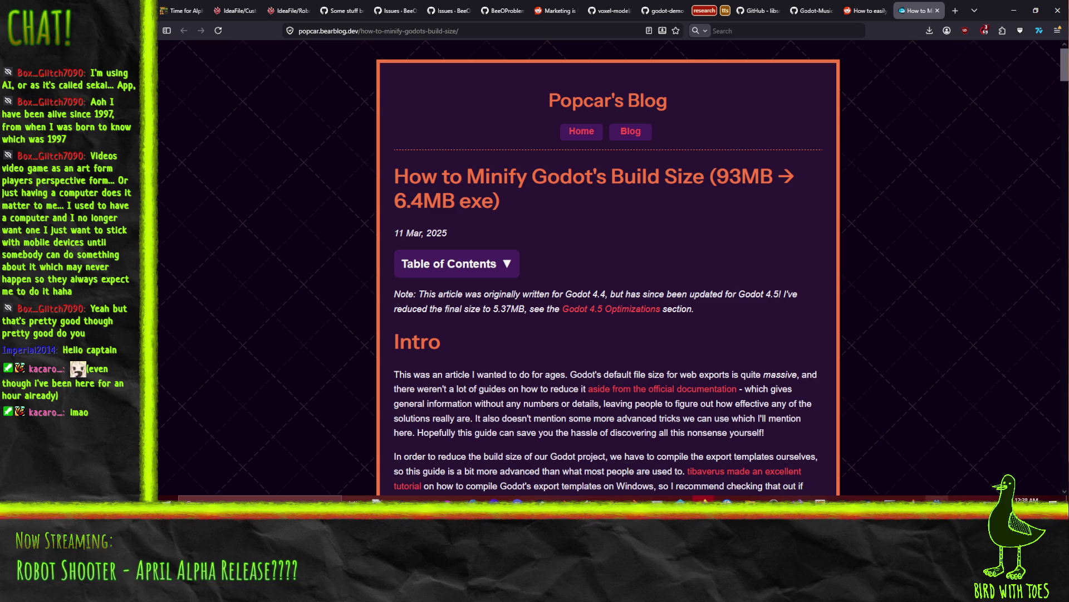
pyautogui.click(938, 498)
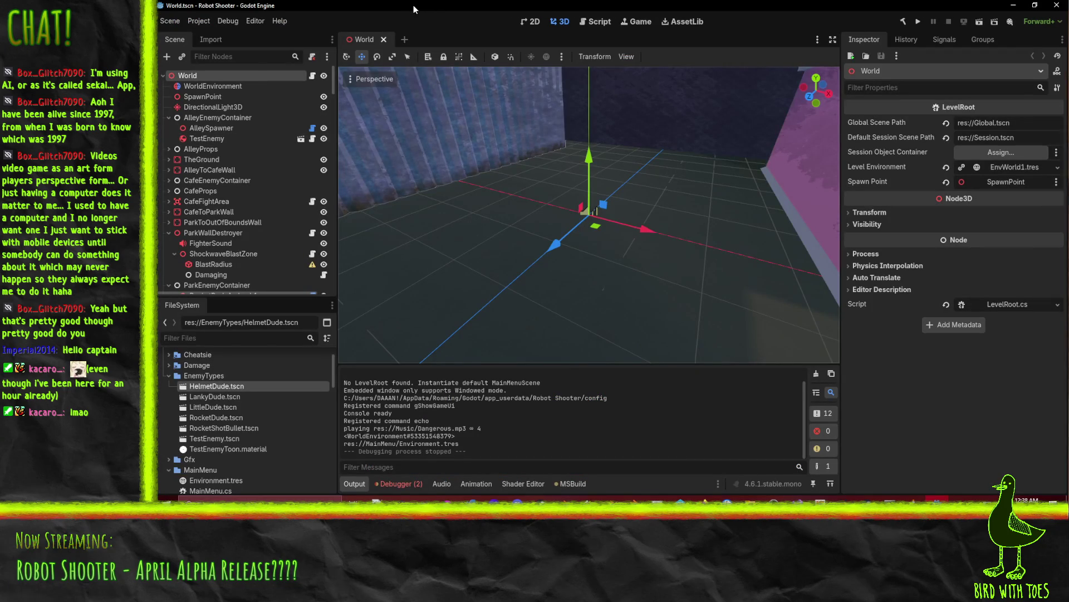
# Step: Revert unchanged files in the default changelist in Helix P4V
pyautogui.click(189, 22)
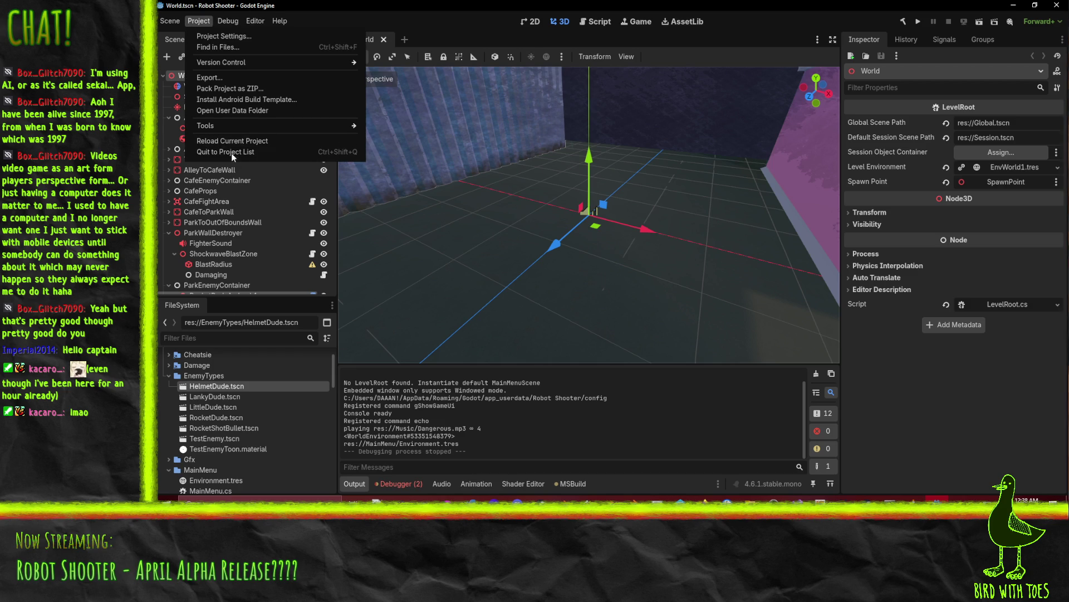
pyautogui.click(745, 517)
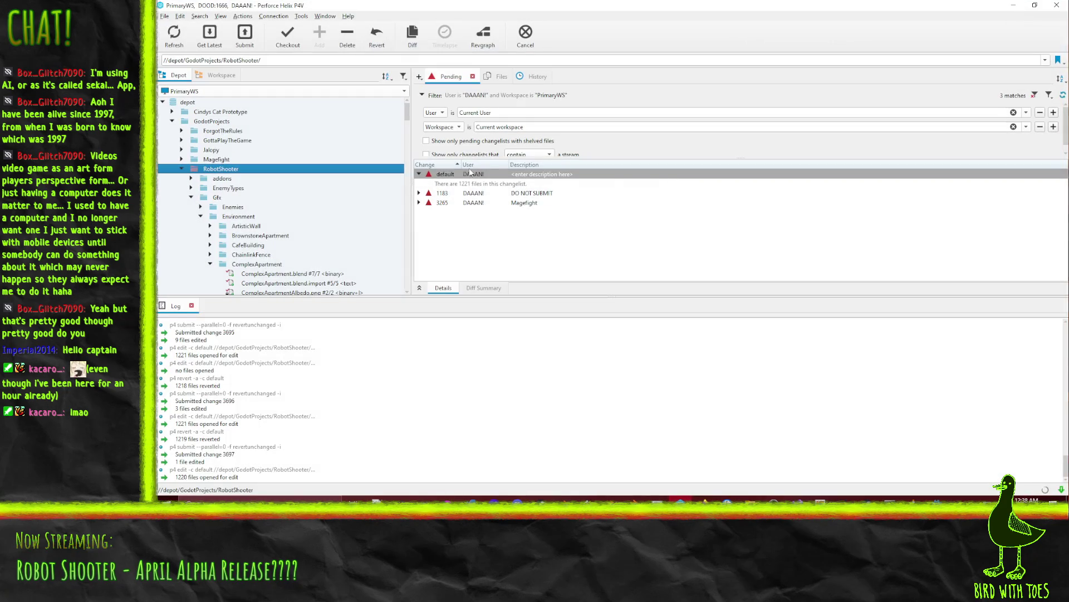
pyautogui.rightClick(465, 175)
pyautogui.click(501, 209)
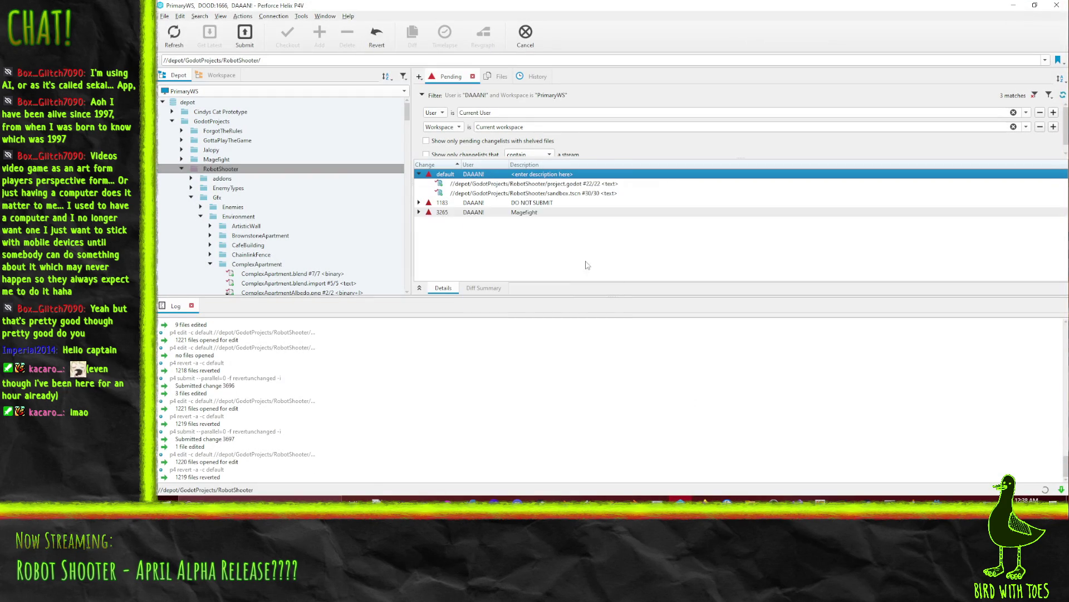
# Step: Submit project.godot as change 3698 described 'Robot Shooter - Fix UI scaling at full screen'
pyautogui.rightClick(522, 184)
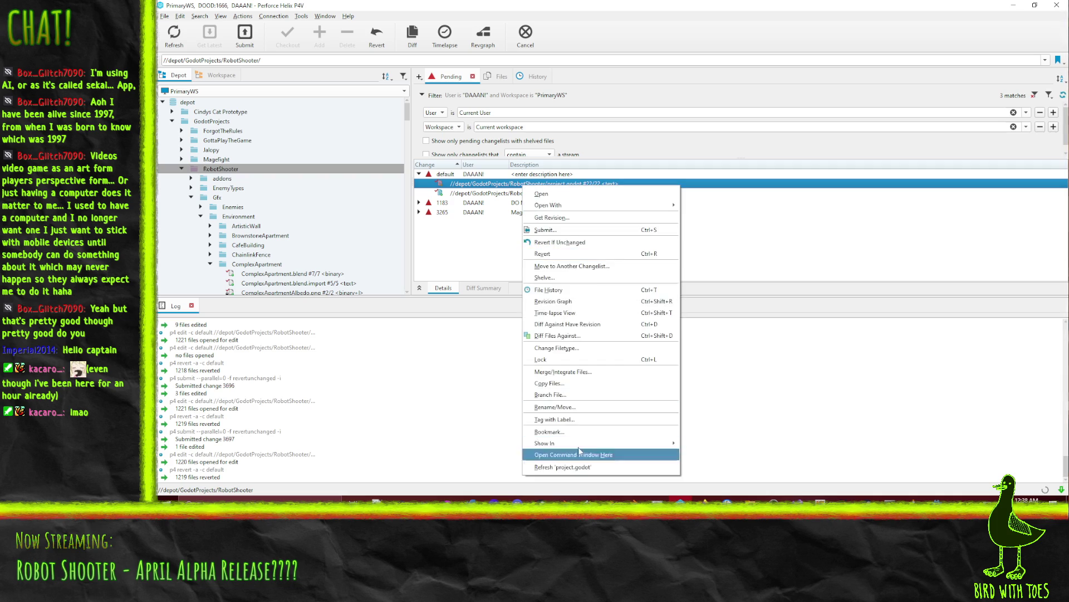
pyautogui.click(546, 230)
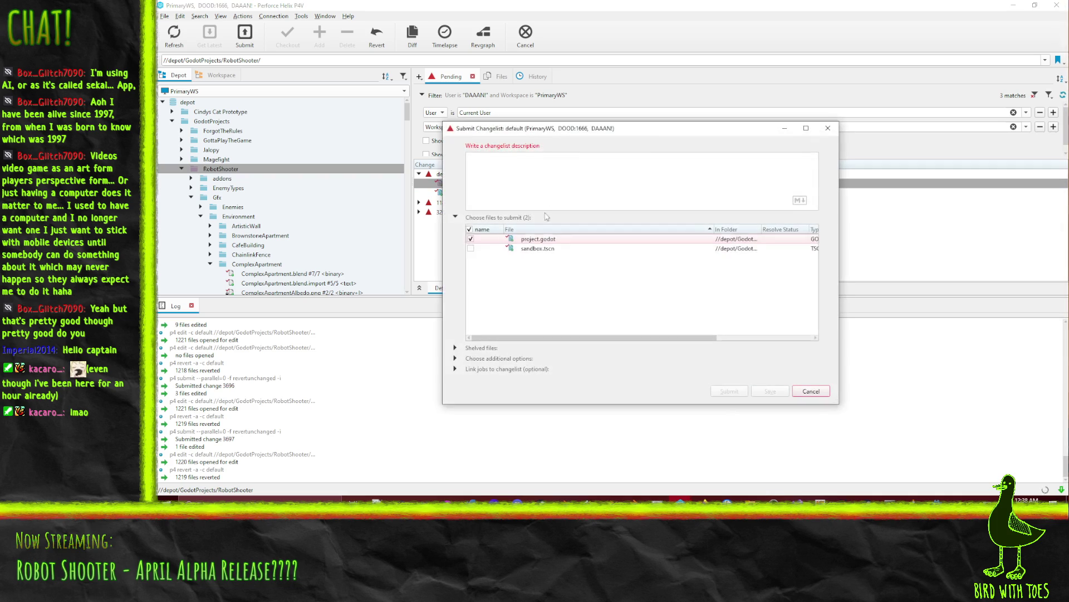
pyautogui.write('Robot Shoo')
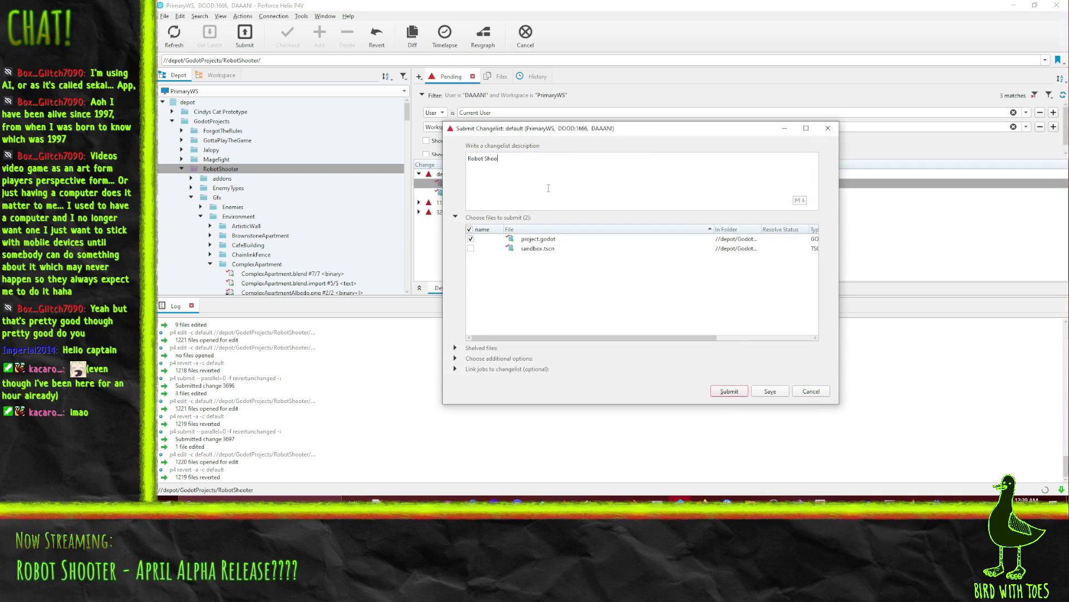
pyautogui.write('ter - Fix UI scaling')
pyautogui.write(' at full screen')
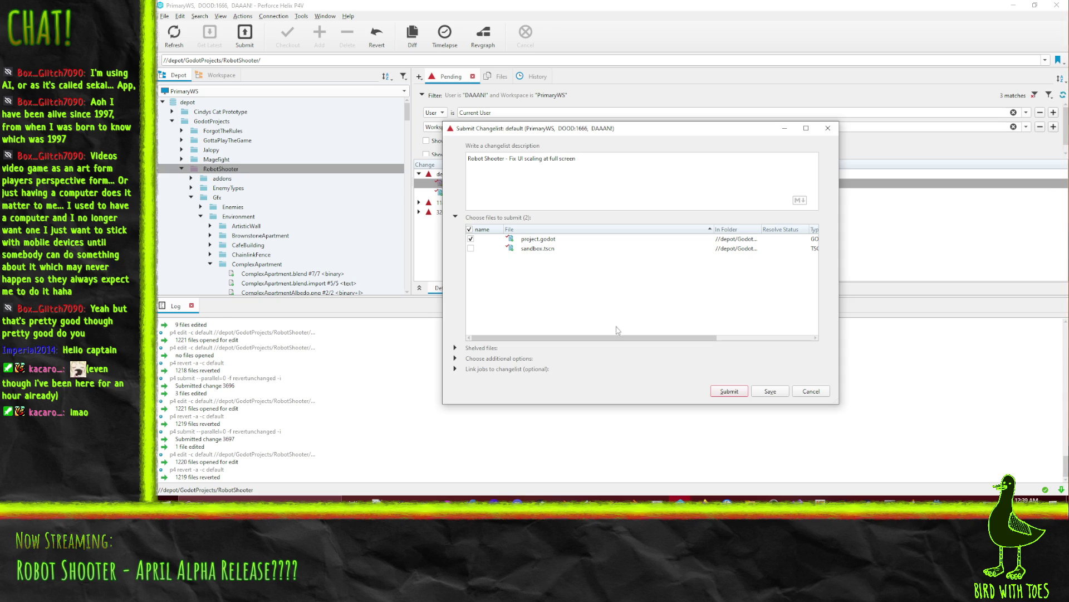
pyautogui.click(729, 391)
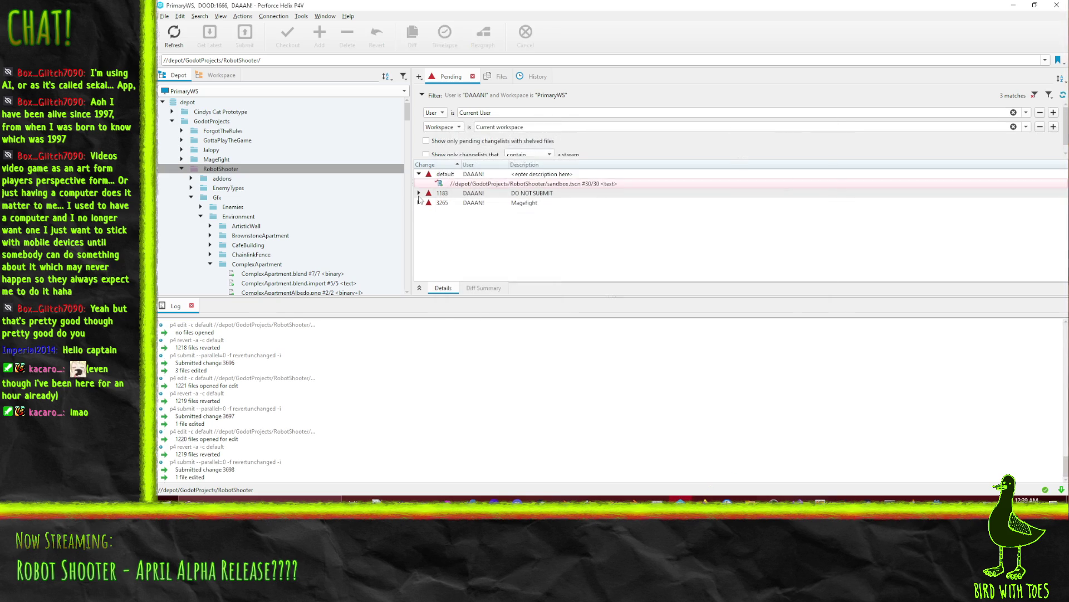
pyautogui.click(445, 193)
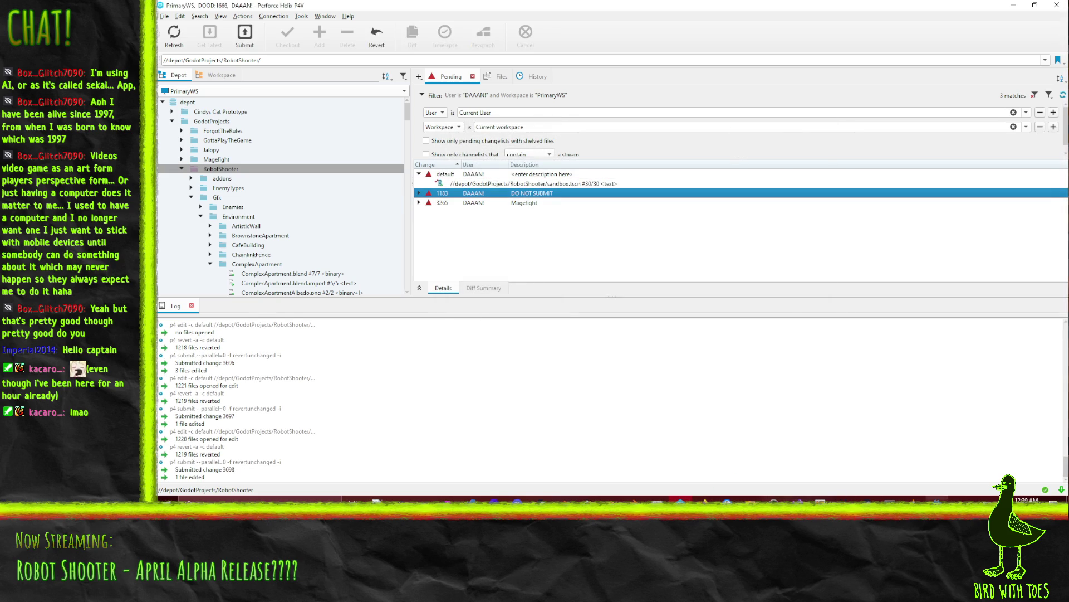
pyautogui.click(914, 499)
pyautogui.click(162, 23)
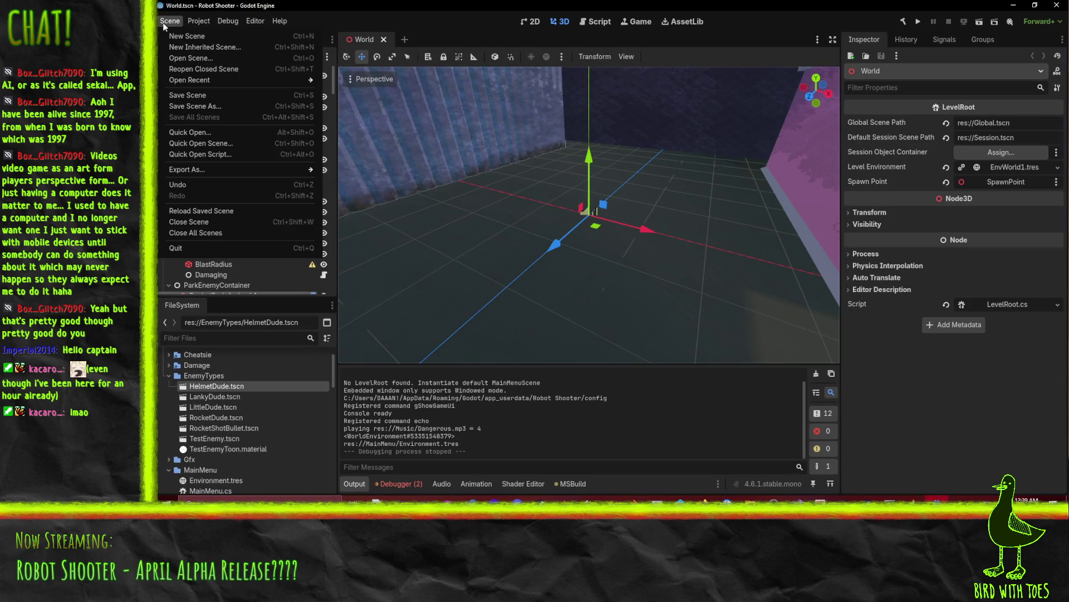
pyautogui.click(199, 20)
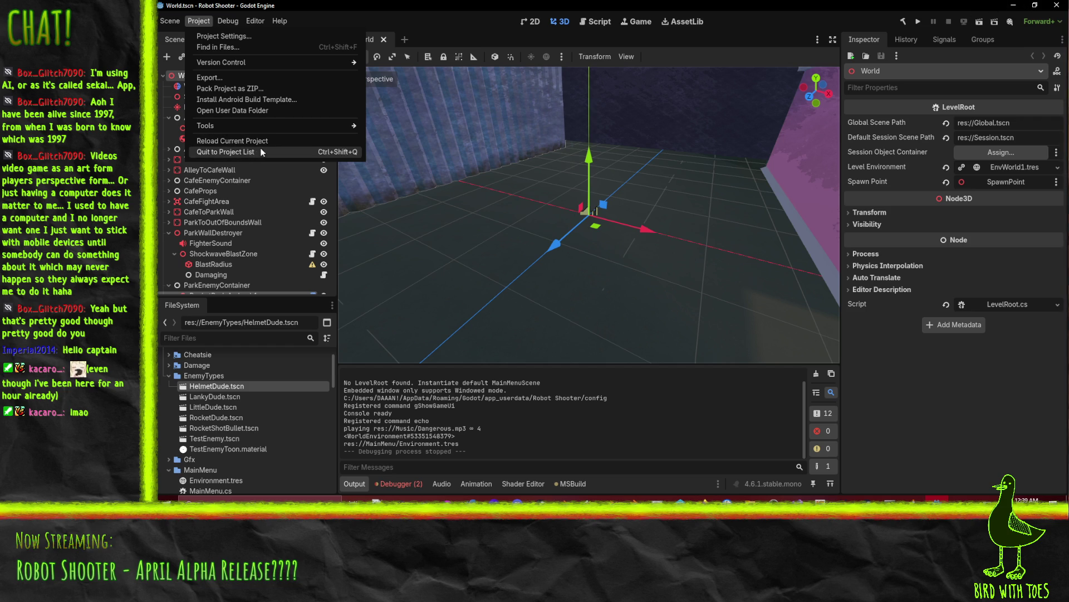
pyautogui.click(1053, 10)
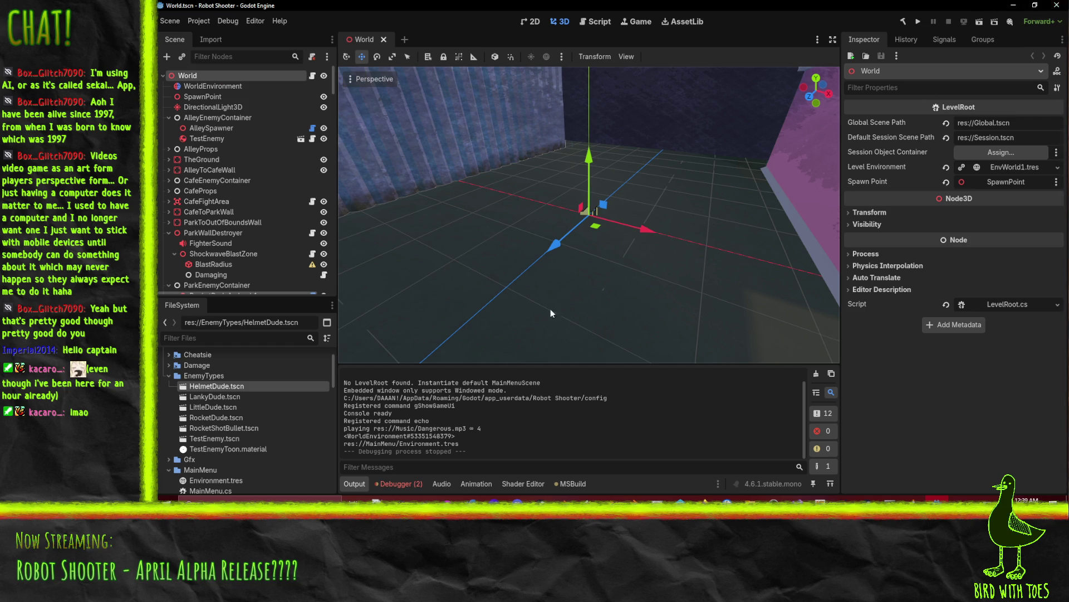
pyautogui.moveTo(752, 501)
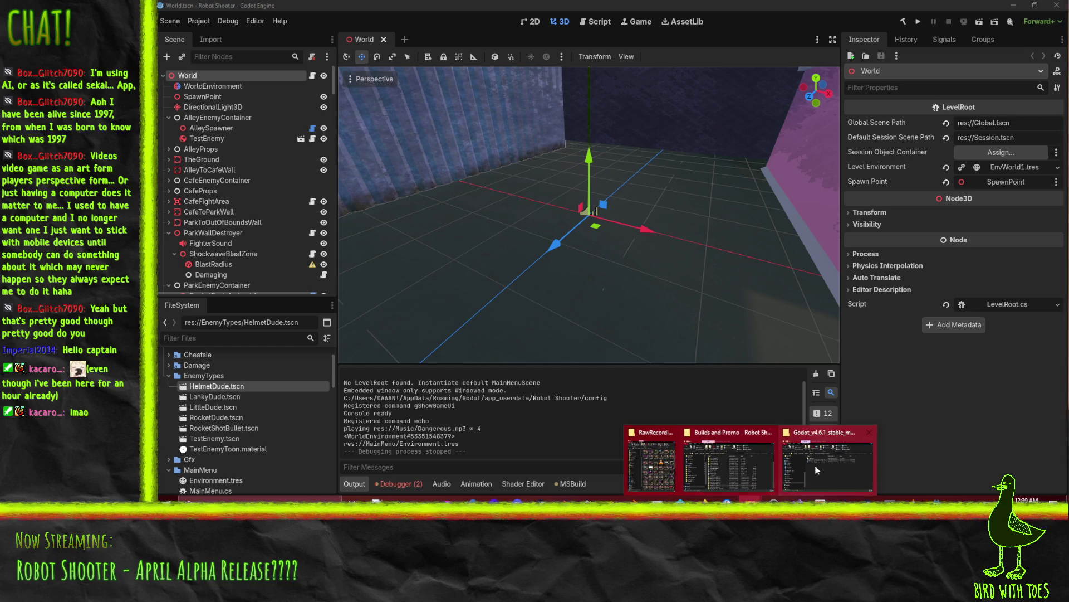
pyautogui.click(814, 466)
# Step: Run Godot_v4.6.1-stable_win64.exe from the Godot_v4.6.1-stable-win64 folder and close the old editor
pyautogui.click(557, 184)
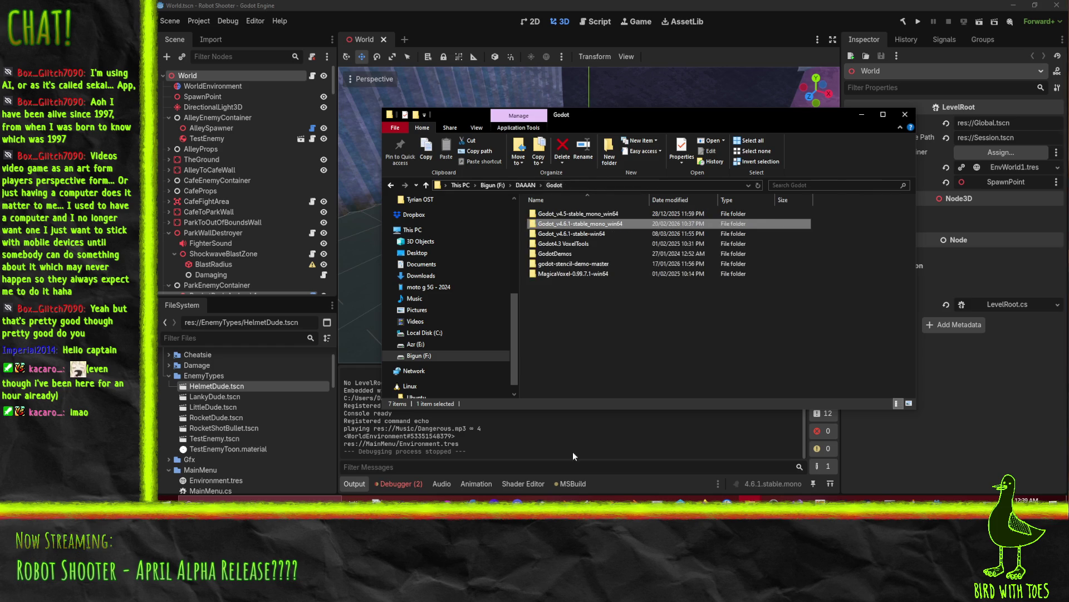
pyautogui.doubleClick(565, 234)
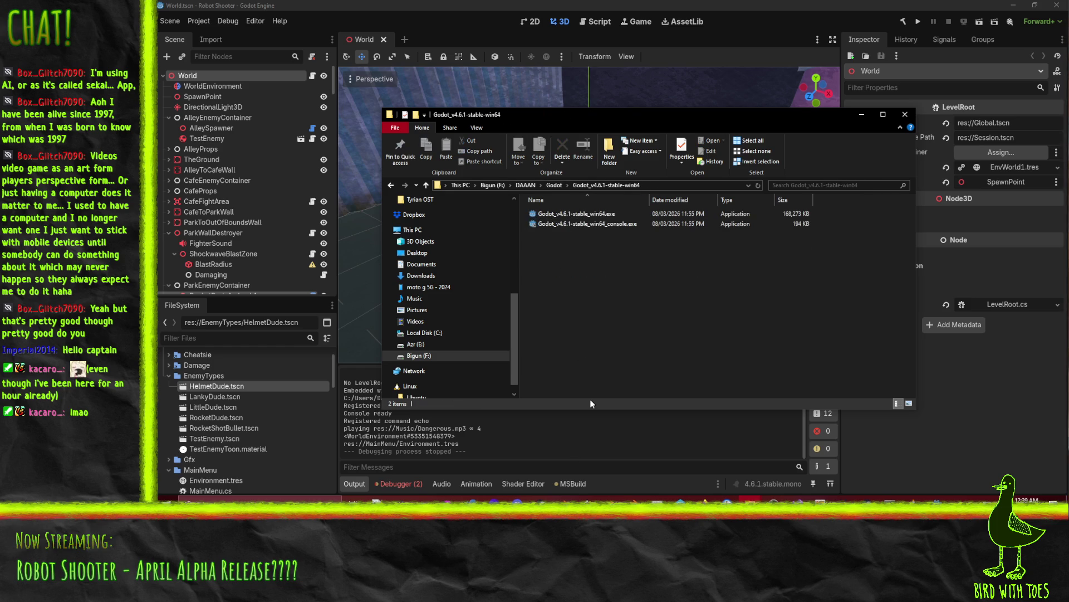
pyautogui.click(582, 214)
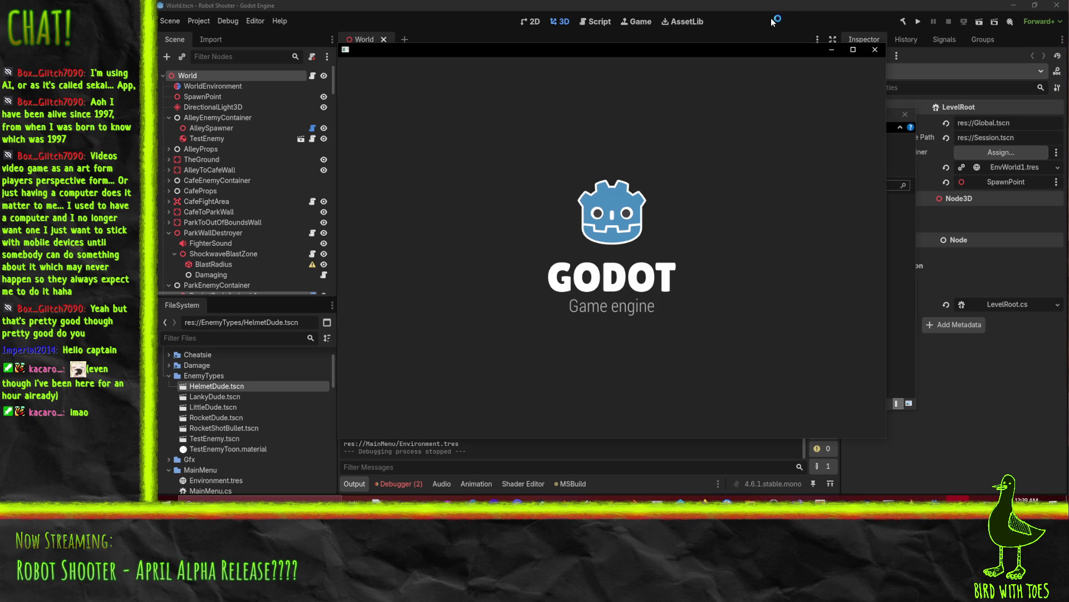
pyautogui.click(1056, 9)
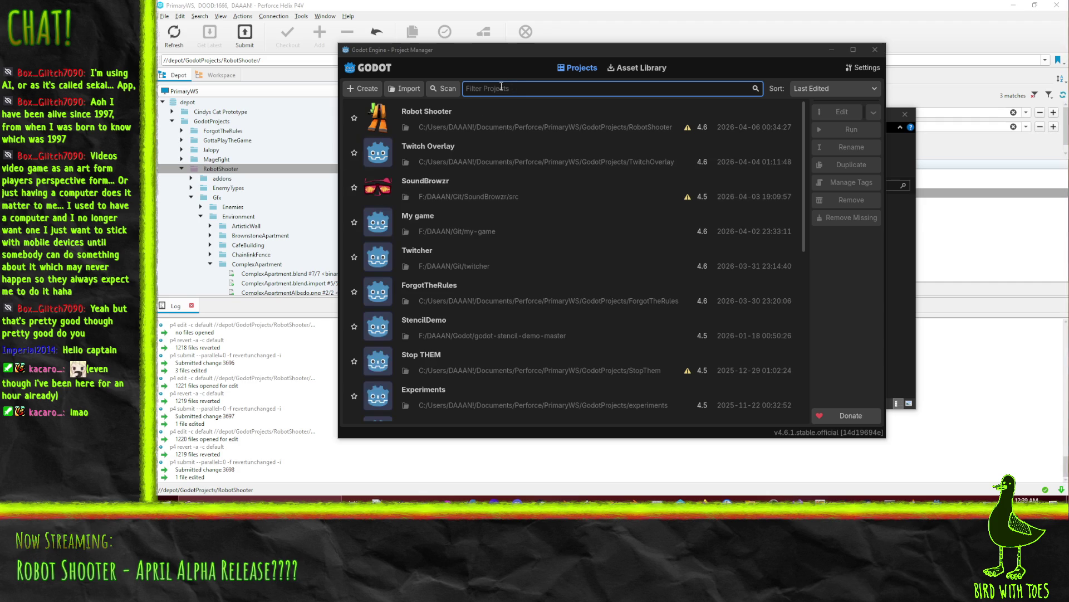
# Step: Open the Twitch Overlay project and close the Setup Twitcher dialog
pyautogui.doubleClick(449, 159)
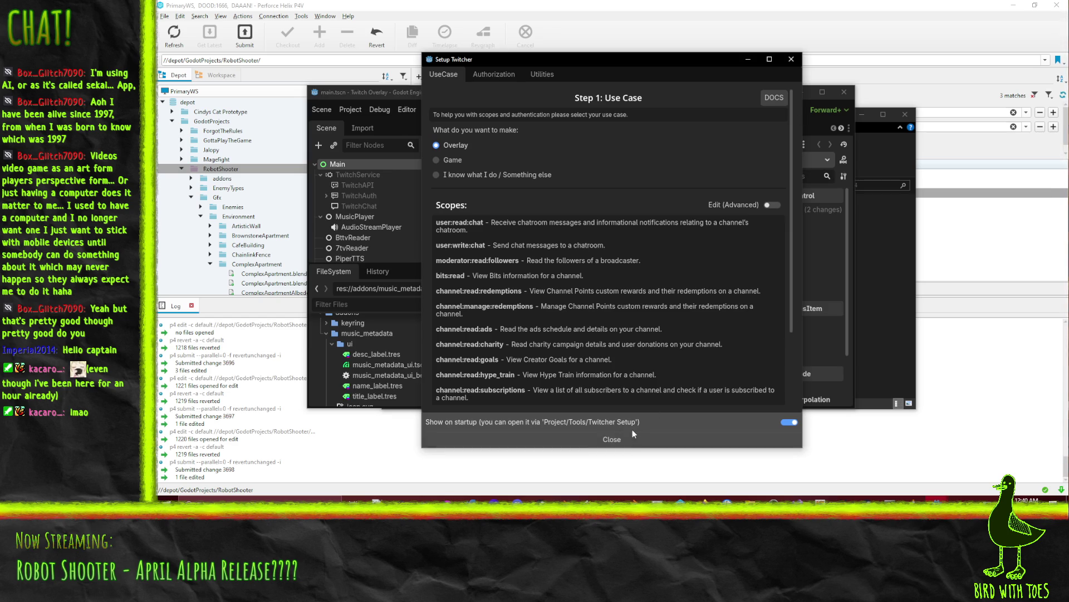
pyautogui.click(612, 440)
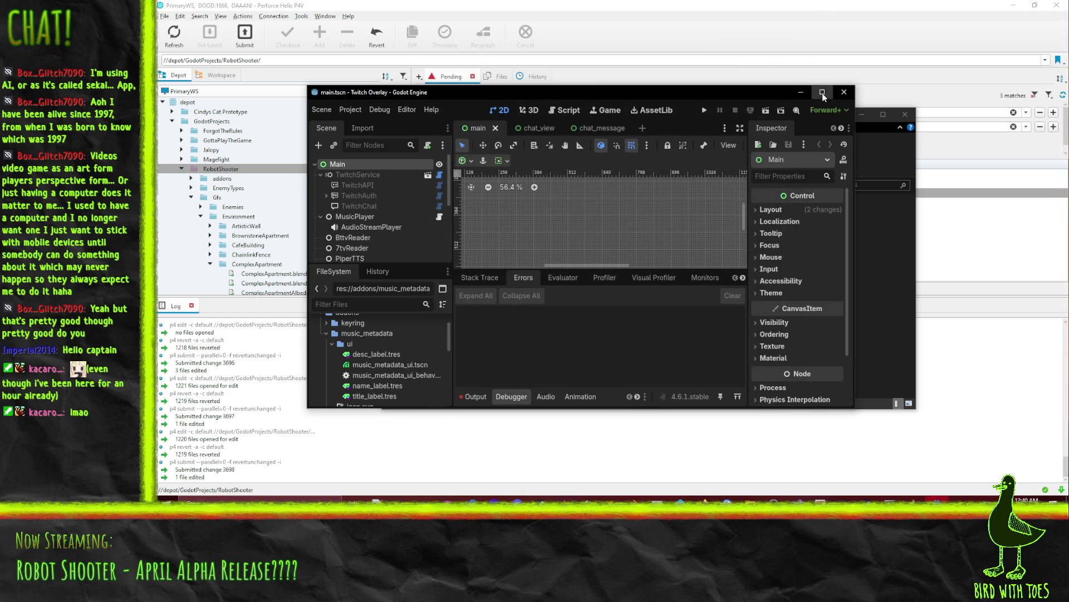
# Step: Maximize the editor and zoom the 2D view into the Now Playing area
pyautogui.click(824, 92)
pyautogui.hscroll(-3, 440, 241)
pyautogui.scroll(-1, 628, 234)
pyautogui.hscroll(3, 613, 237)
pyautogui.scroll(-1, 550, 248)
pyautogui.scroll(3, 548, 267)
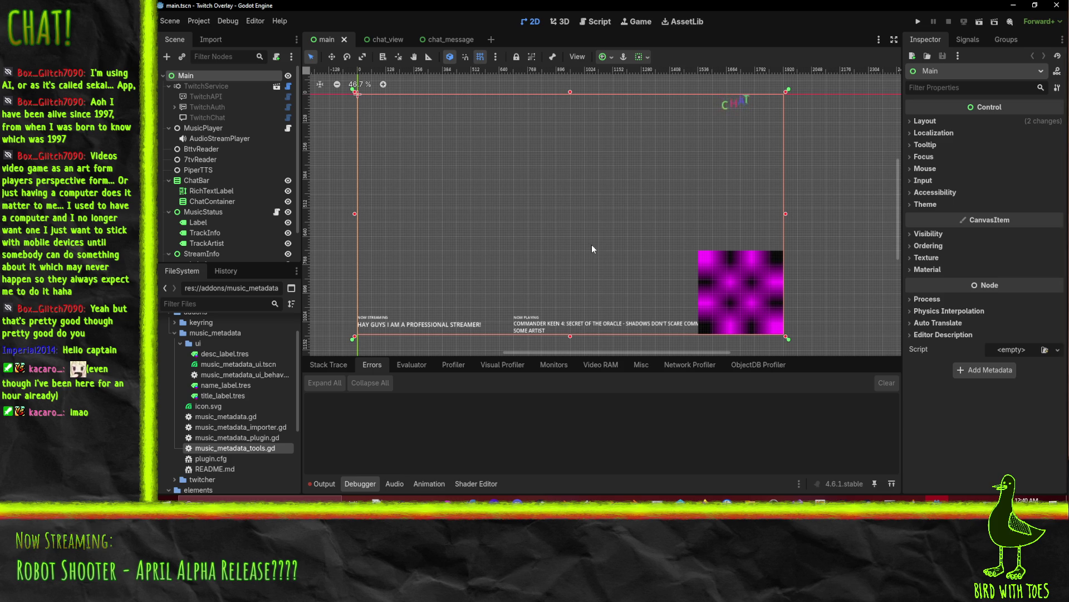
pyautogui.scroll(-2, 605, 270)
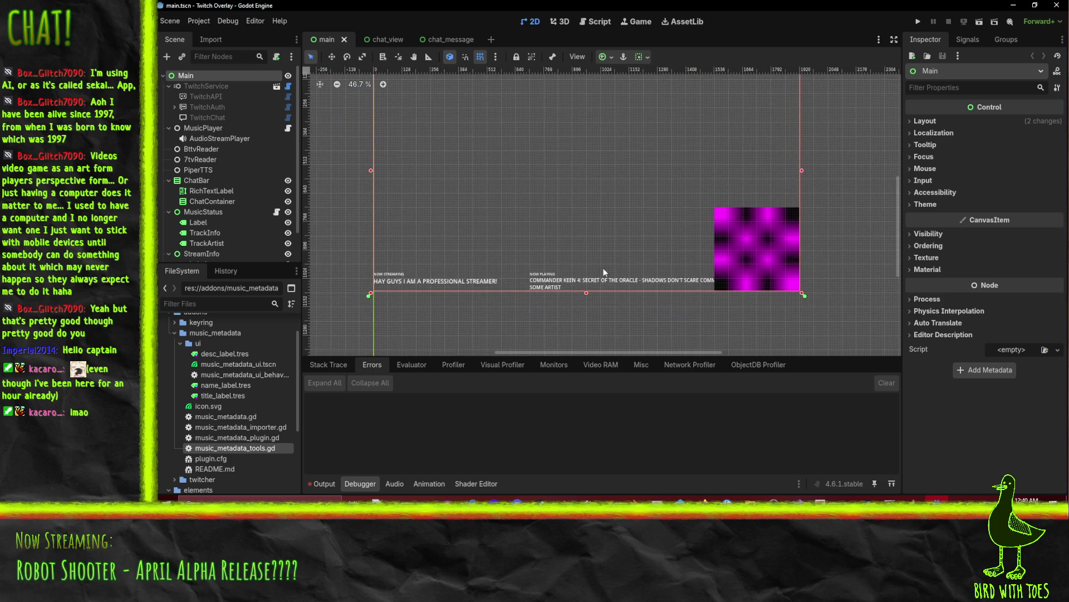
pyautogui.scroll(2, 576, 285)
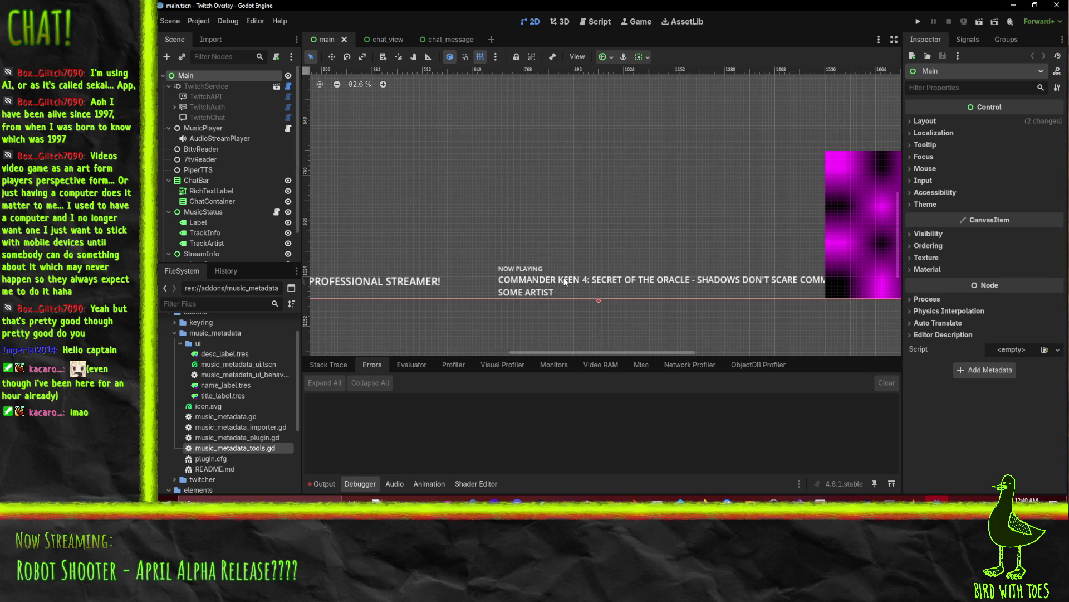
pyautogui.scroll(-1, 565, 279)
pyautogui.hscroll(-2, 576, 260)
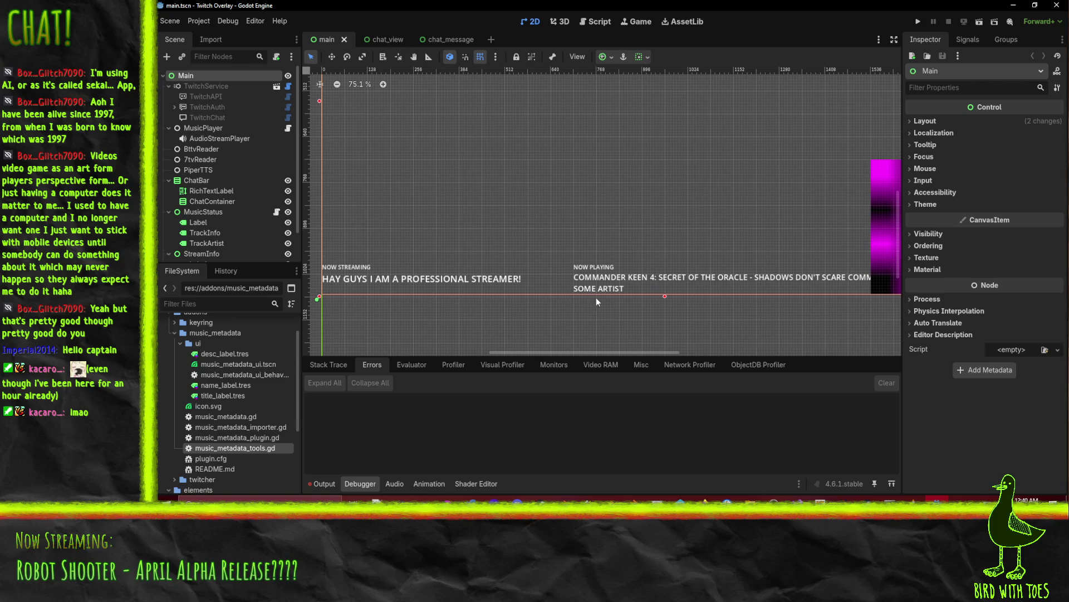
# Step: Select TrackArtist, then the TrackInfo track title label, to inspect its properties
pyautogui.click(630, 278)
pyautogui.click(659, 289)
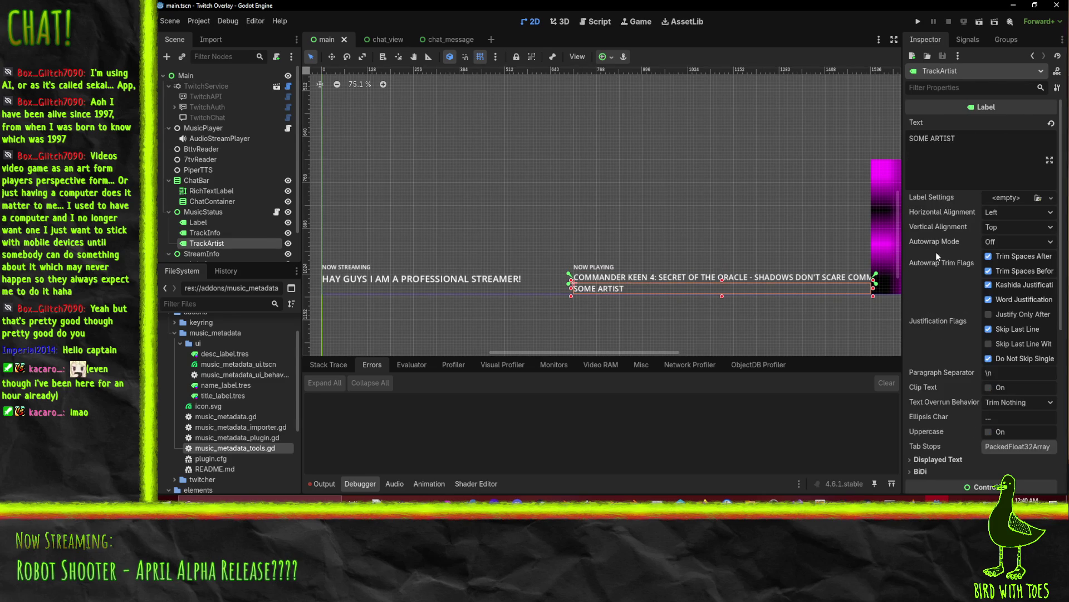
pyautogui.click(672, 279)
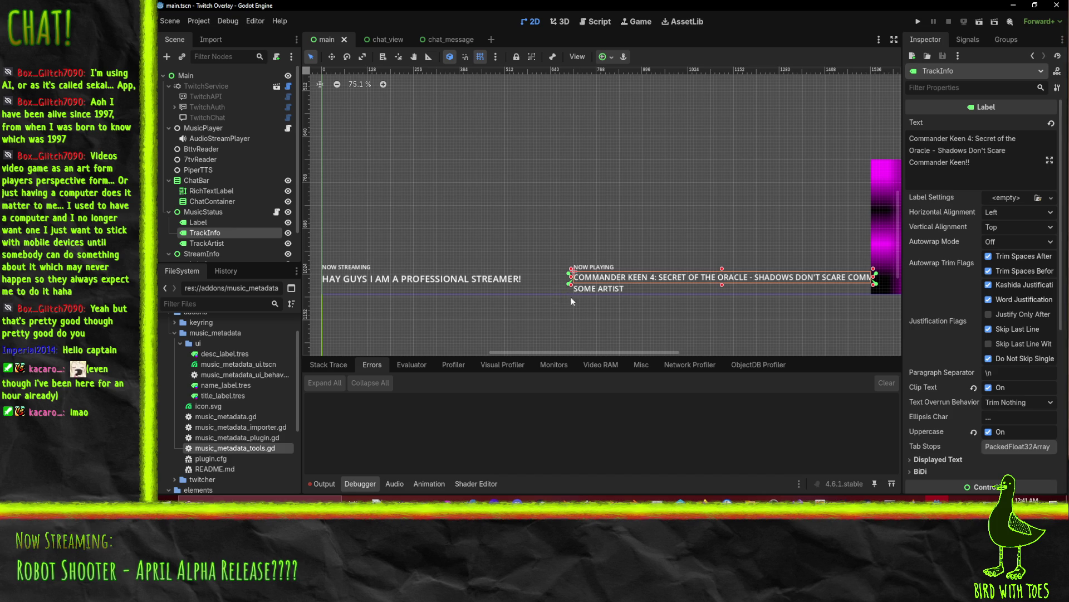
pyautogui.scroll(-1, 613, 266)
# Step: Inspect the MusicStatus and MusicPlayer nodes' playlist, then open music_player.gd
pyautogui.scroll(-6, 641, 264)
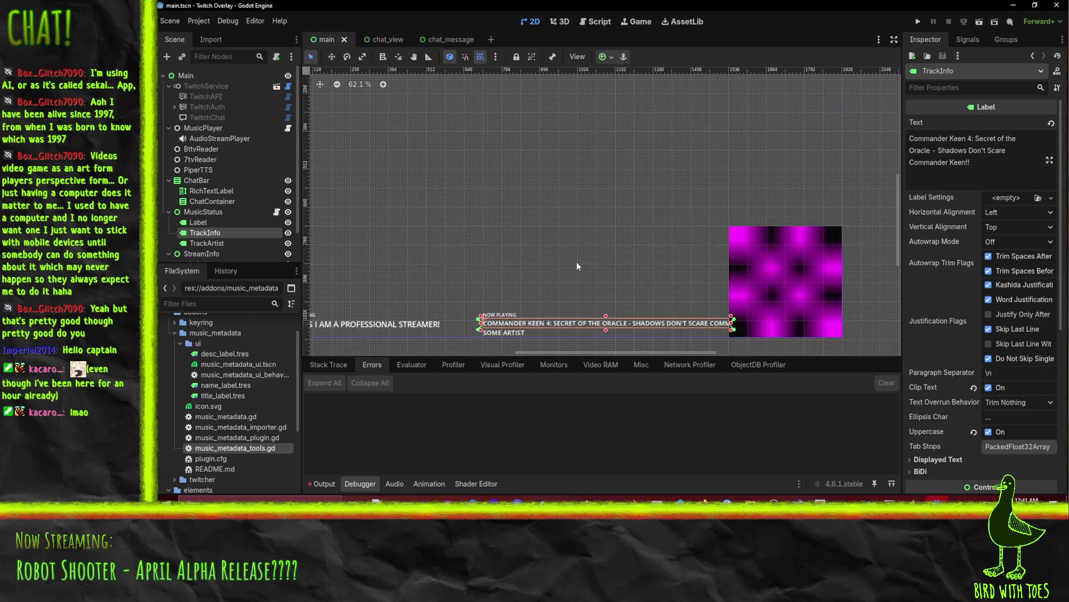
pyautogui.moveTo(647, 251); pyautogui.dragTo(624, 264)
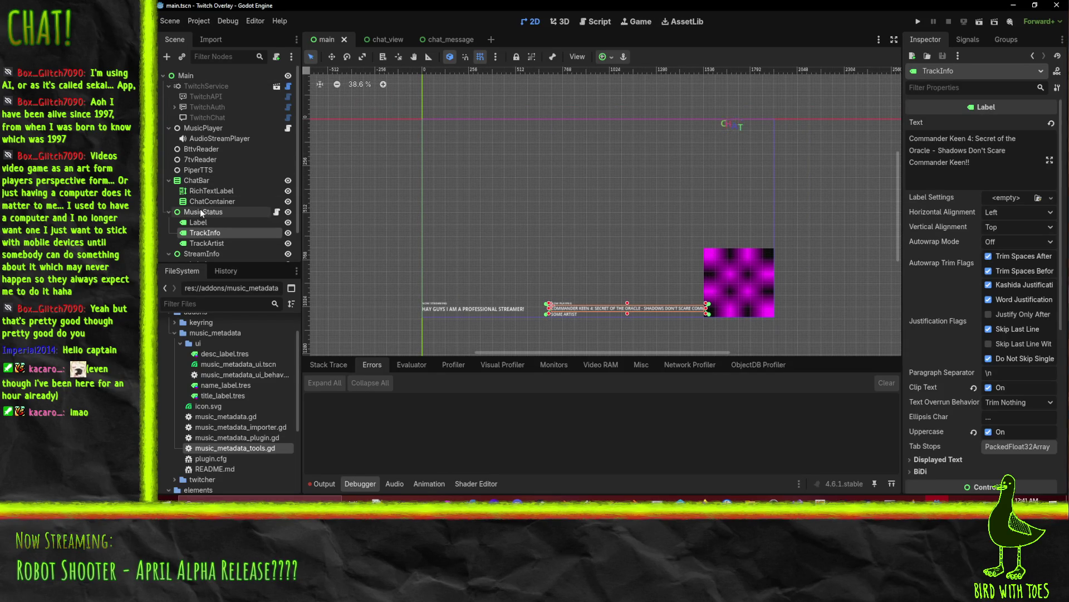
pyautogui.scroll(-3, 198, 209)
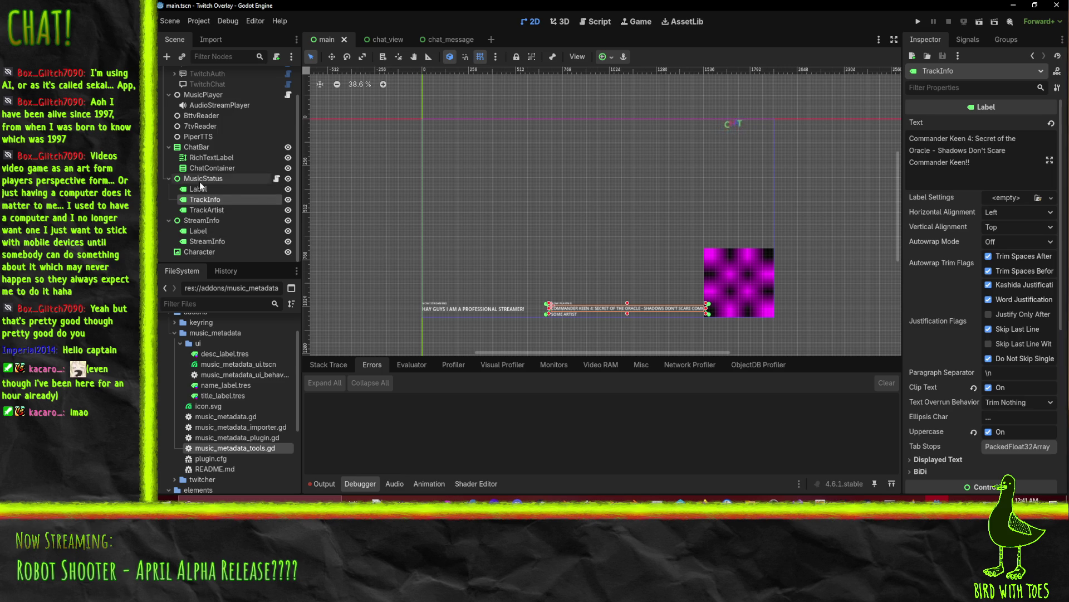
pyautogui.click(199, 181)
pyautogui.scroll(3, 213, 148)
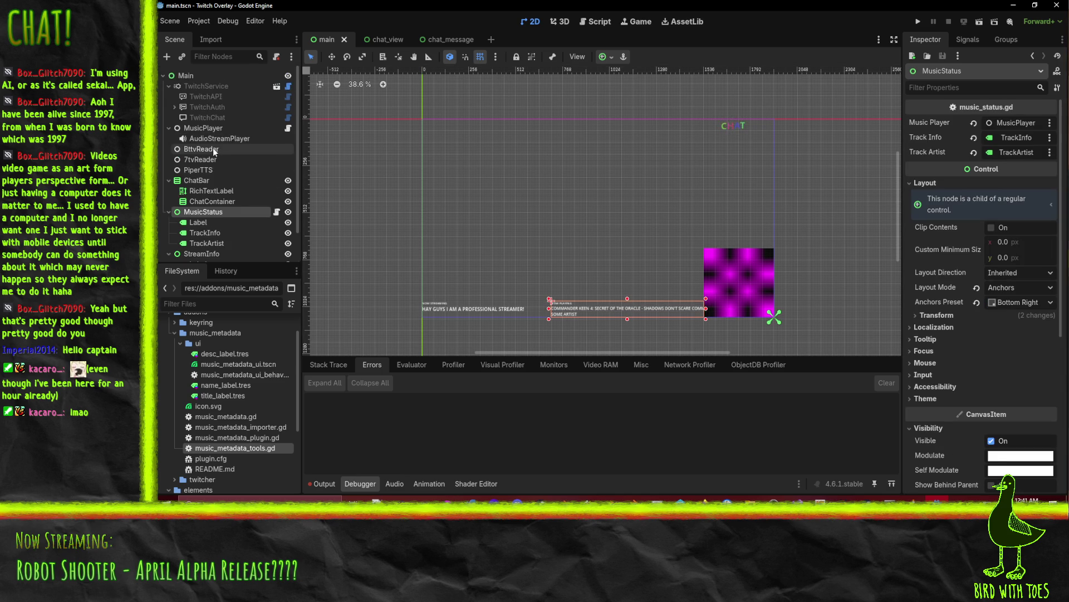
pyautogui.click(193, 127)
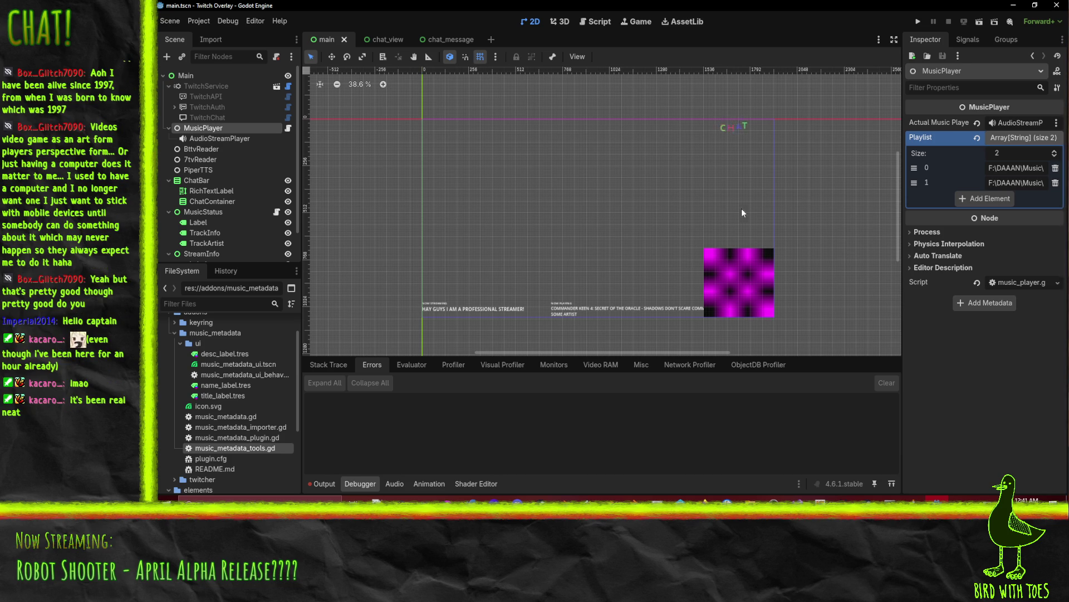
pyautogui.click(1025, 283)
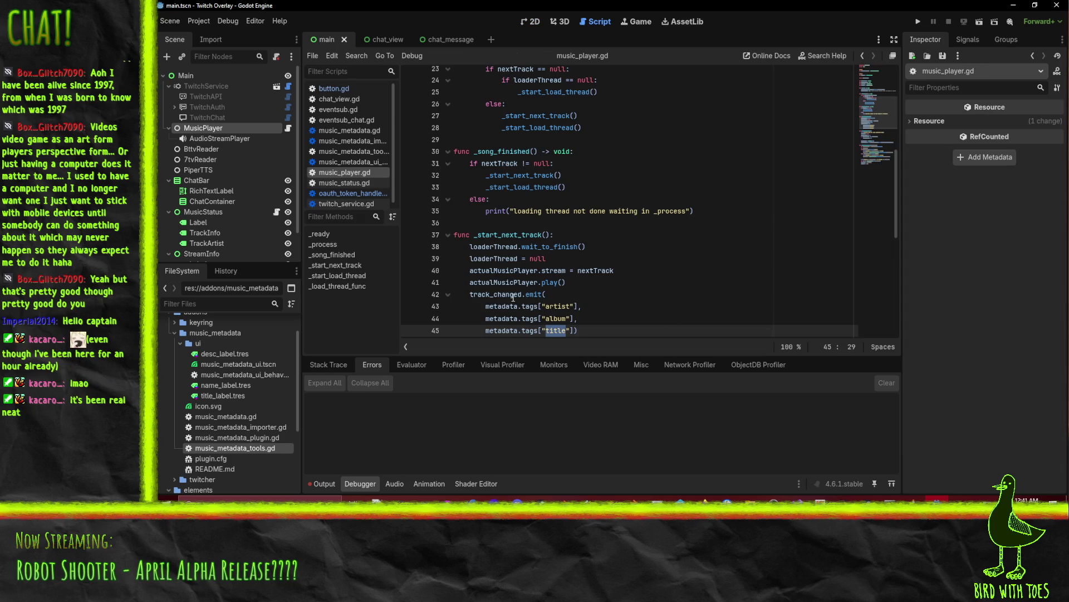
pyautogui.click(662, 211)
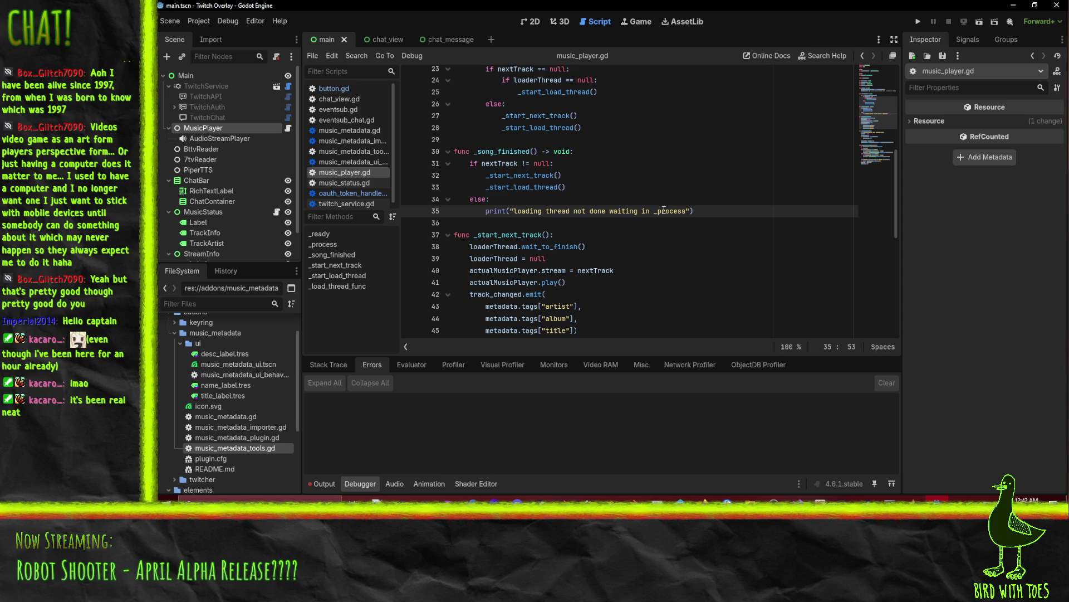
pyautogui.scroll(2, 664, 210)
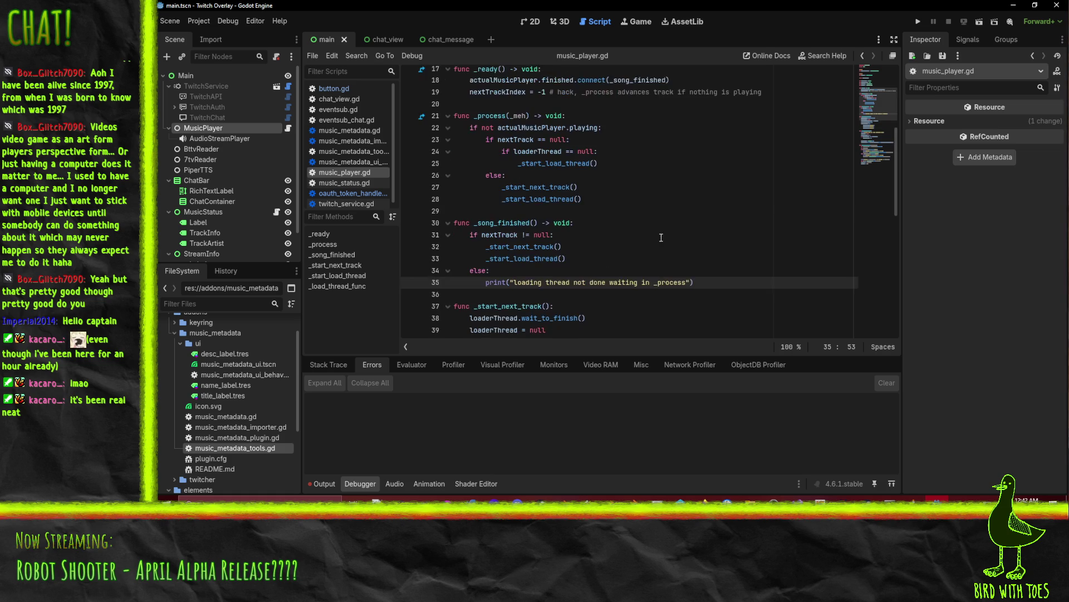
pyautogui.scroll(-1, 654, 237)
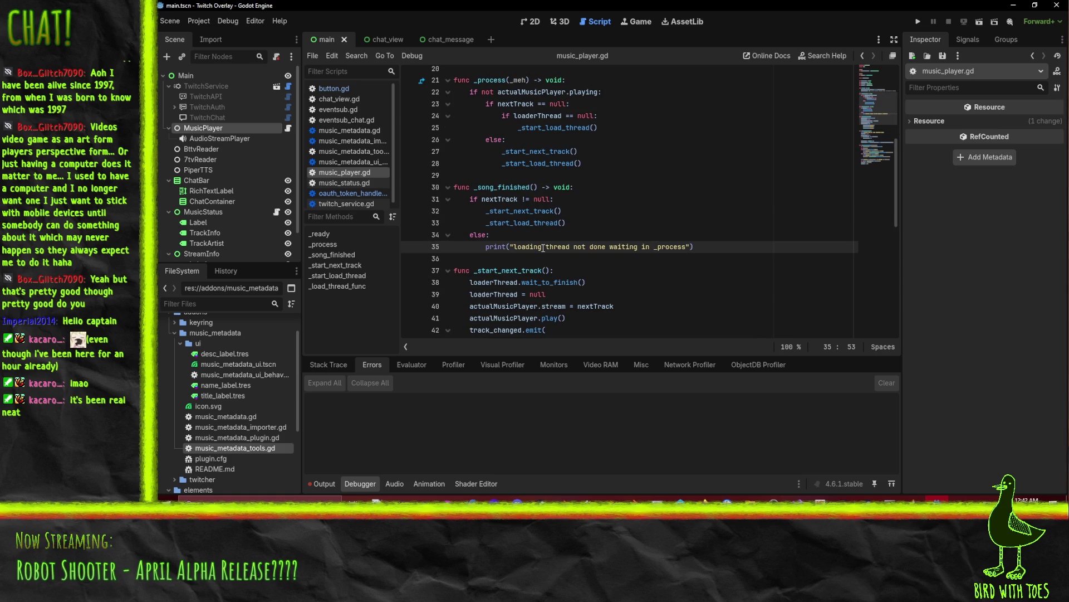
pyautogui.scroll(7, 549, 284)
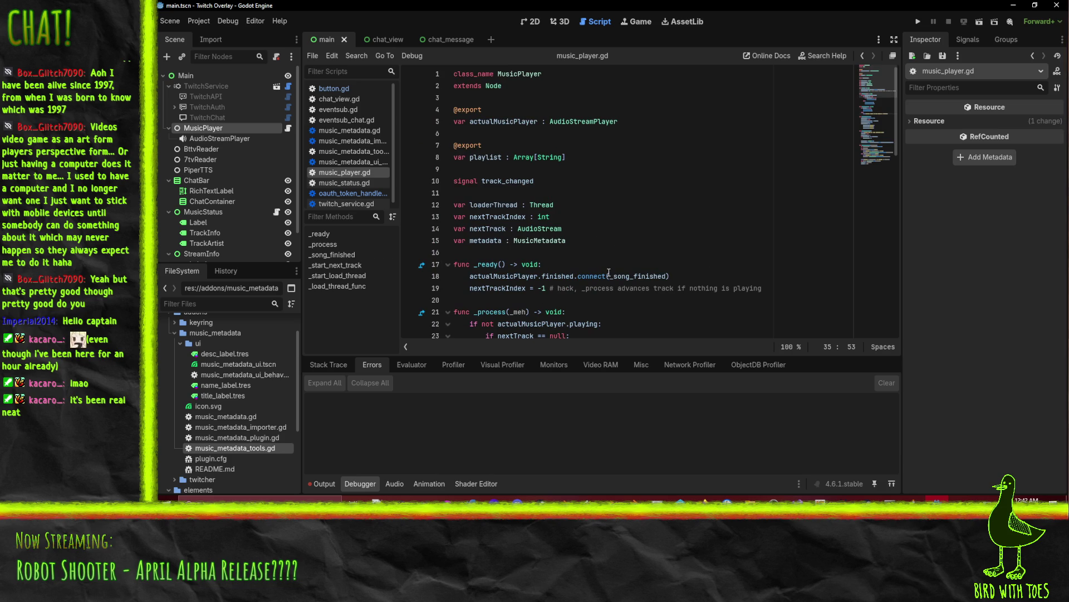
pyautogui.moveTo(609, 272)
pyautogui.click(587, 157)
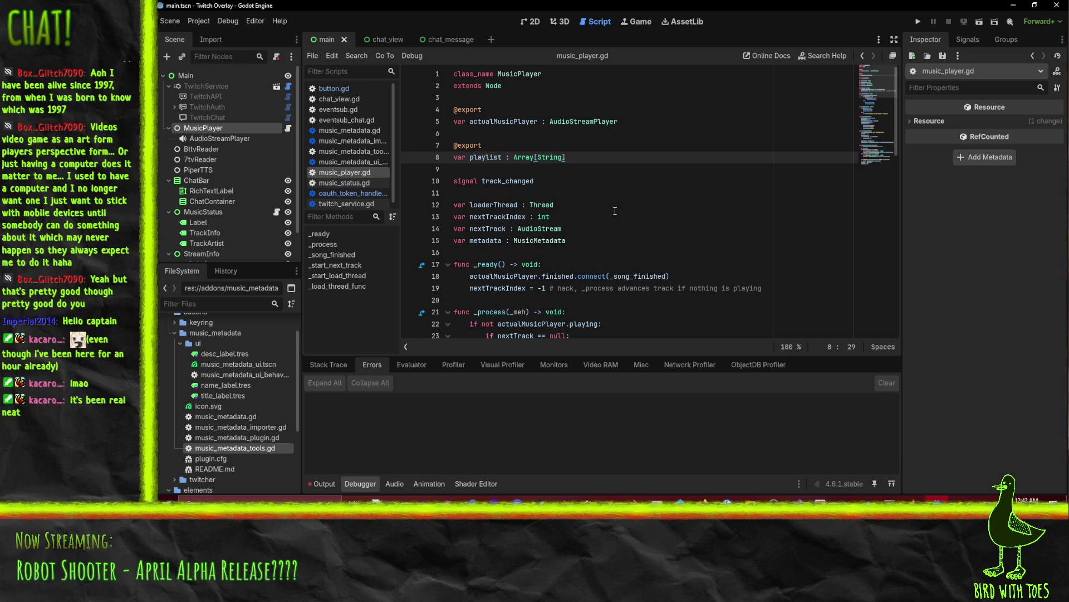
pyautogui.moveTo(708, 501)
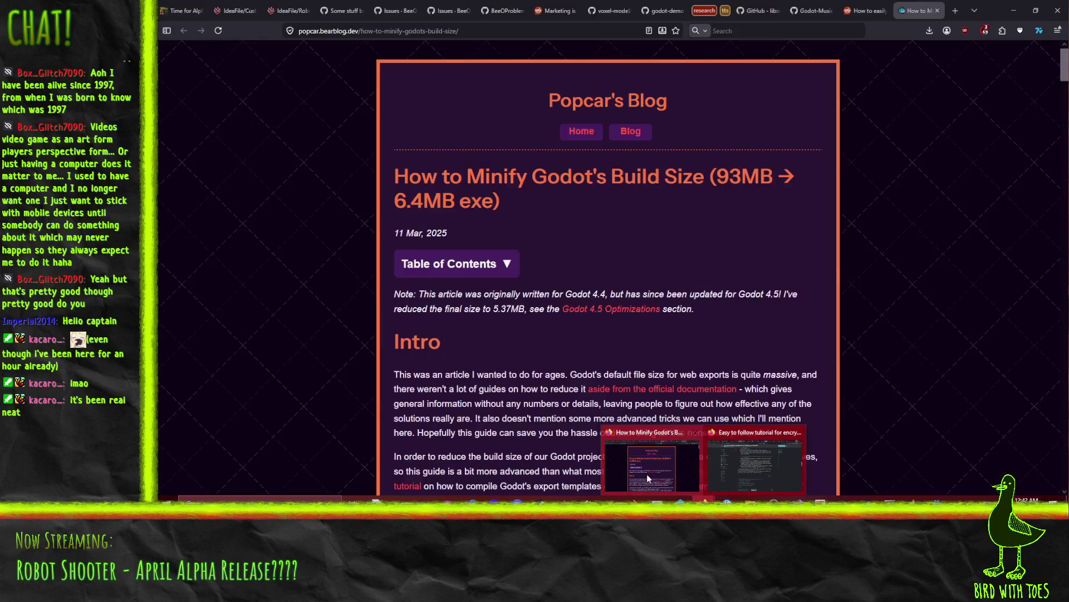
# Step: Search 'json gdscript' in a new tab, open Godot's JSON class docs, then minimize Firefox
pyautogui.click(646, 474)
pyautogui.hotkey('ctrl', 't')
pyautogui.write('json gdscript')
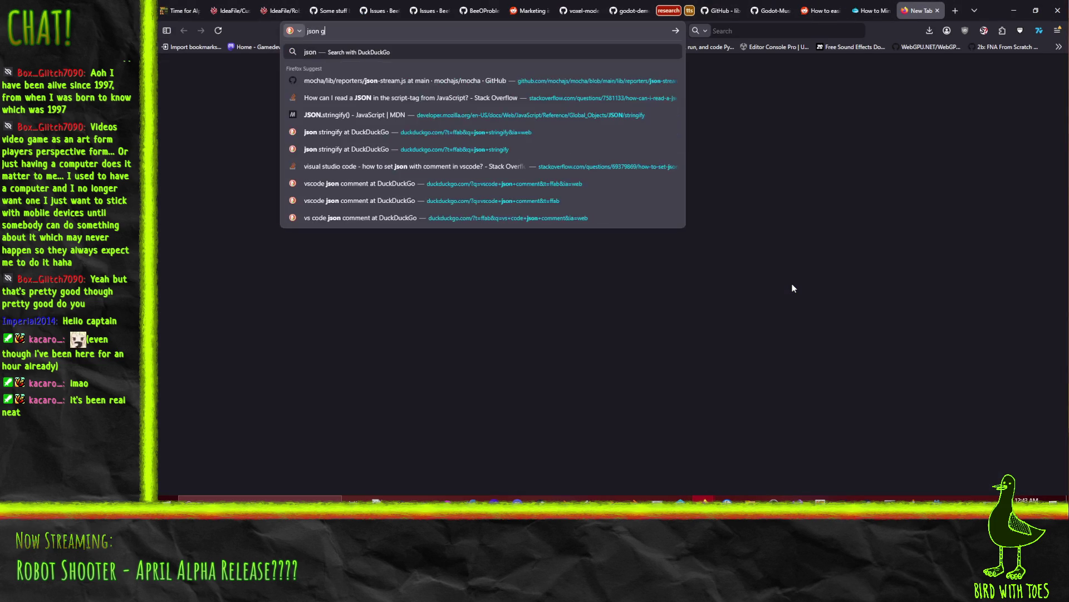
pyautogui.press('Return')
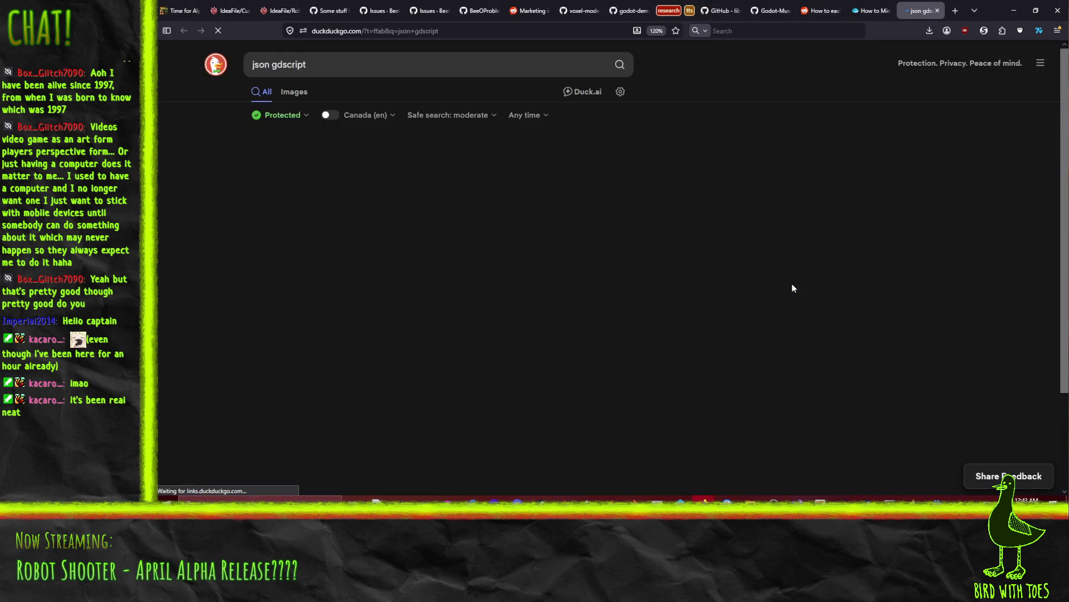
pyautogui.click(469, 168)
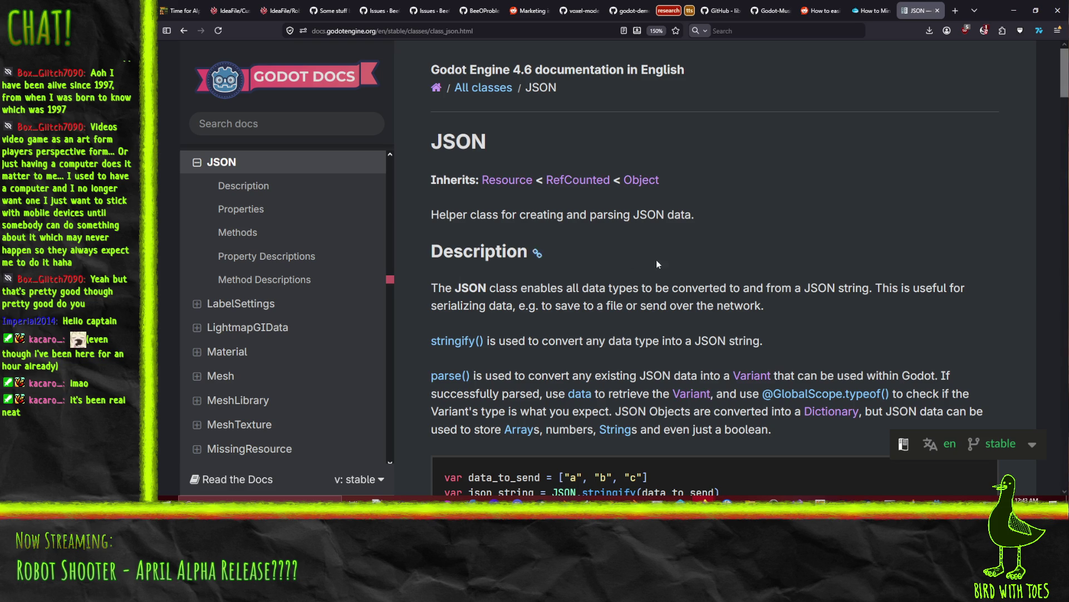
pyautogui.scroll(-2, 691, 265)
pyautogui.scroll(1, 416, 302)
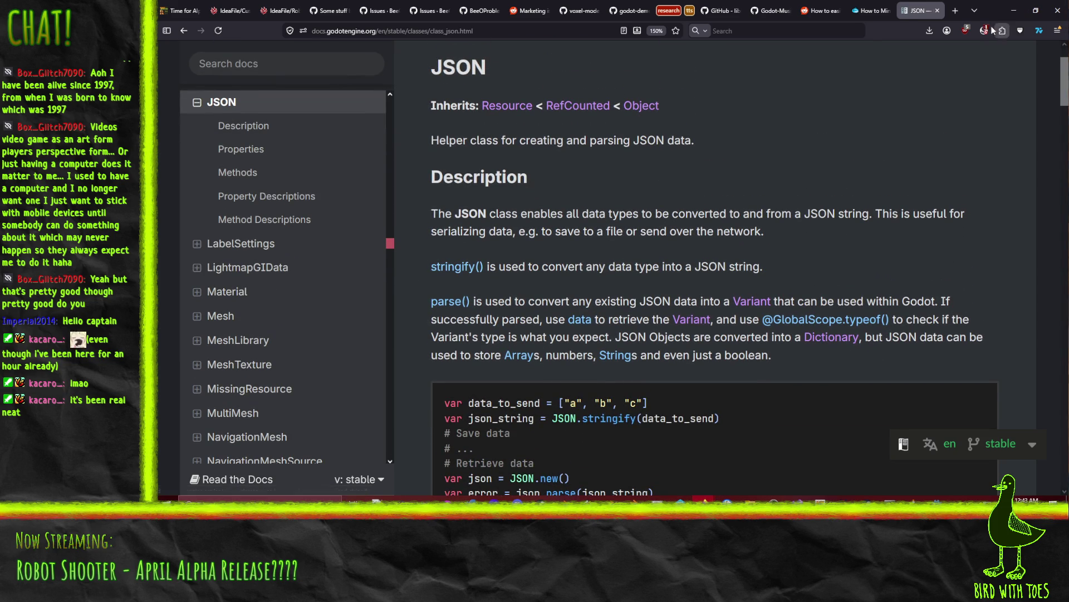
pyautogui.click(1012, 11)
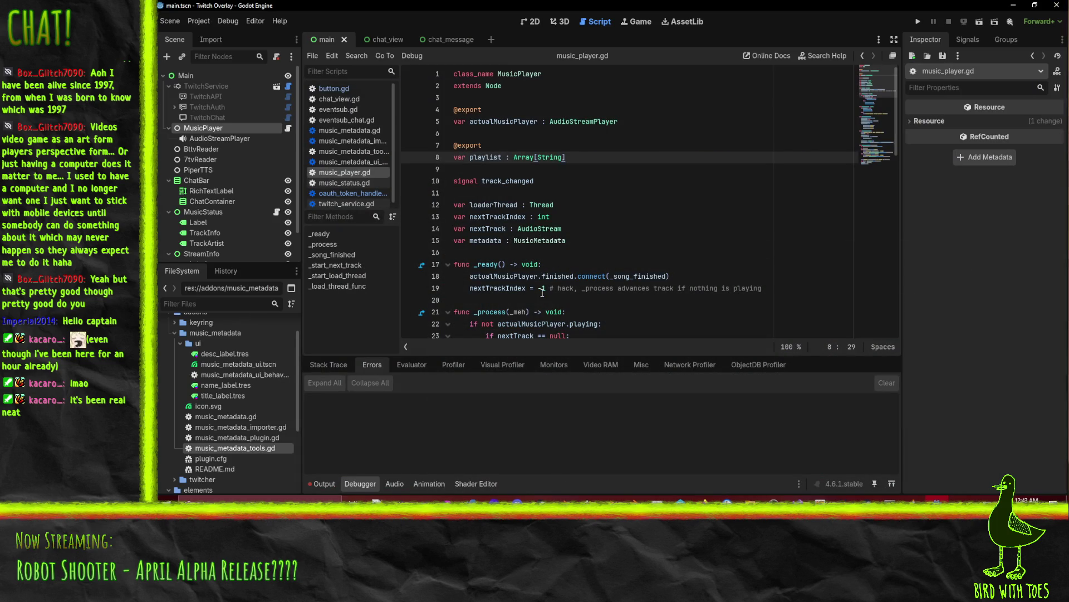
# Step: Change line 8's playlist type from Array[String] to String
pyautogui.click(514, 158)
pyautogui.press('Delete')
pyautogui.press('Delete')
pyautogui.press('Delete')
pyautogui.press('End')
pyautogui.press('BackSpace')
pyautogui.press('Up')
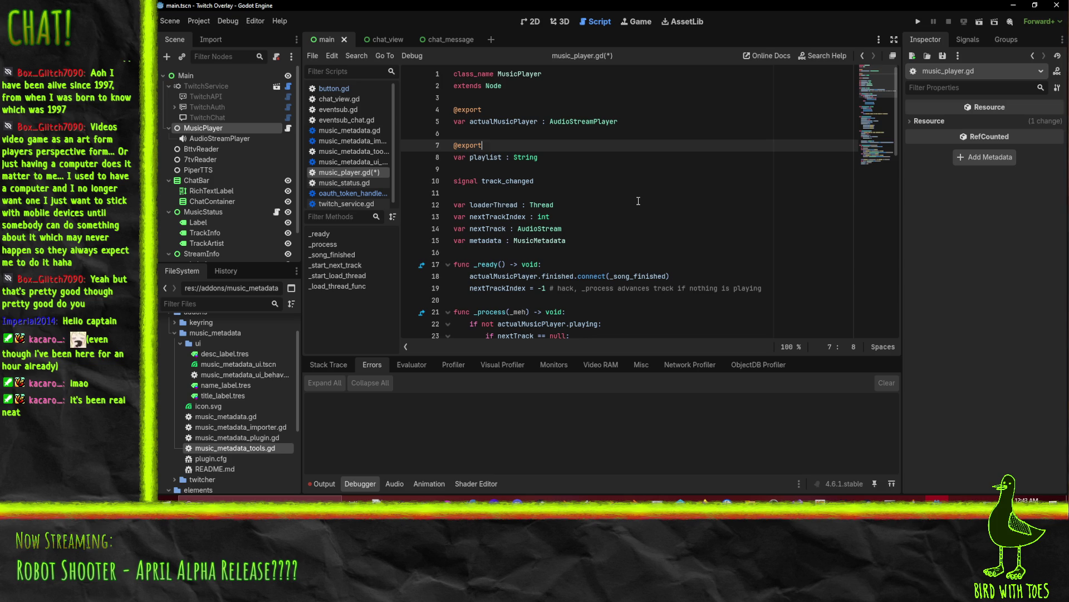
pyautogui.click(574, 171)
pyautogui.click(574, 191)
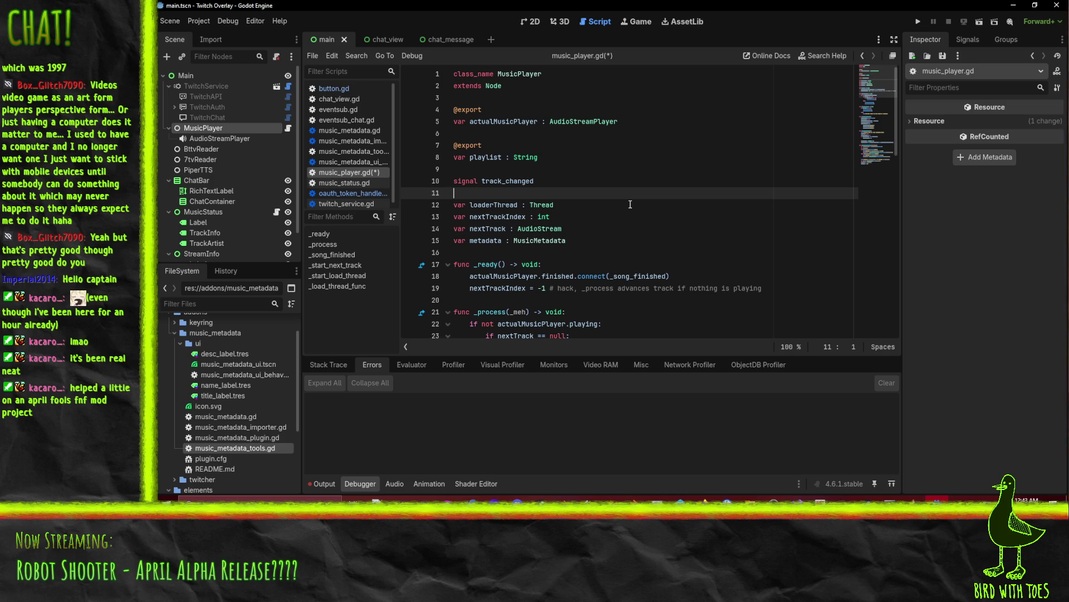
# Step: Add a '# soundtrack (directory)' comment line below the track_changed signal
pyautogui.press('Return')
pyautogui.press('Return')
pyautogui.press('Up')
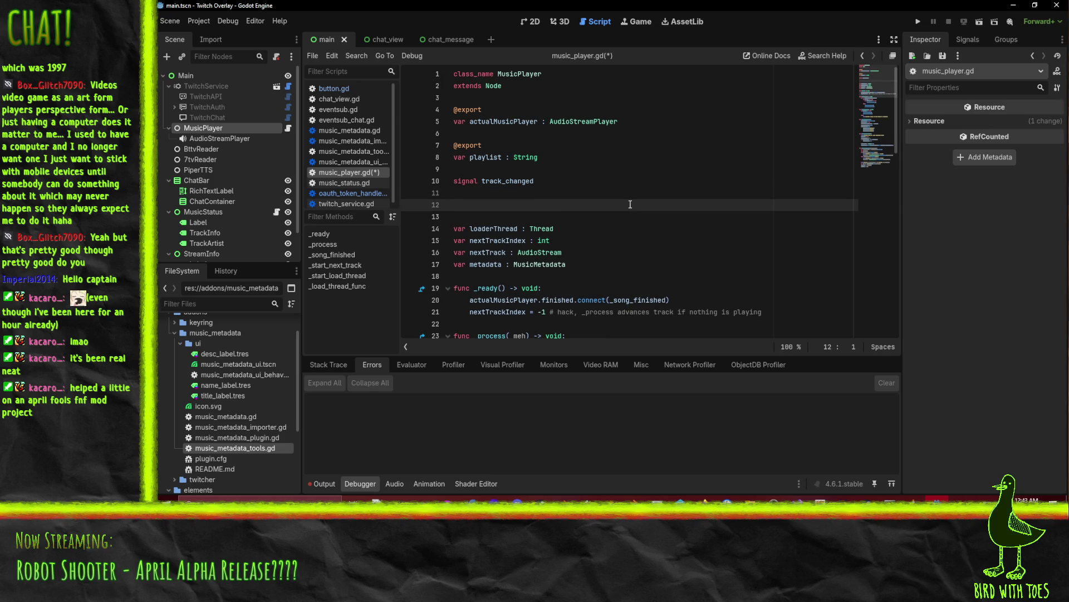
pyautogui.write('# soundtrack (directory')
pyautogui.press('Return')
pyautogui.write('#')
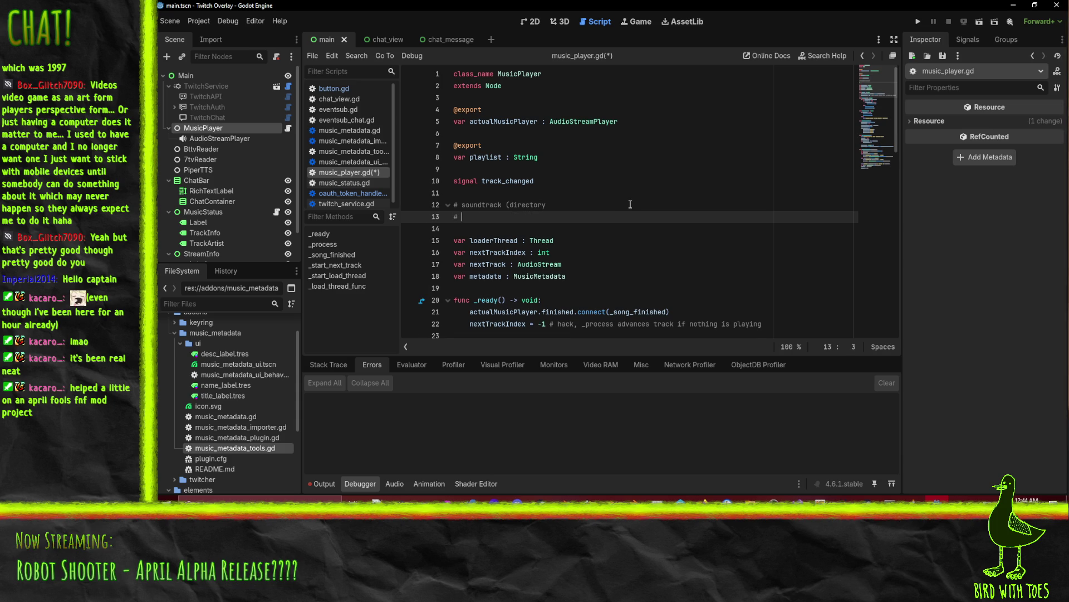
pyautogui.click(629, 203)
pyautogui.write(')')
pyautogui.press('Down')
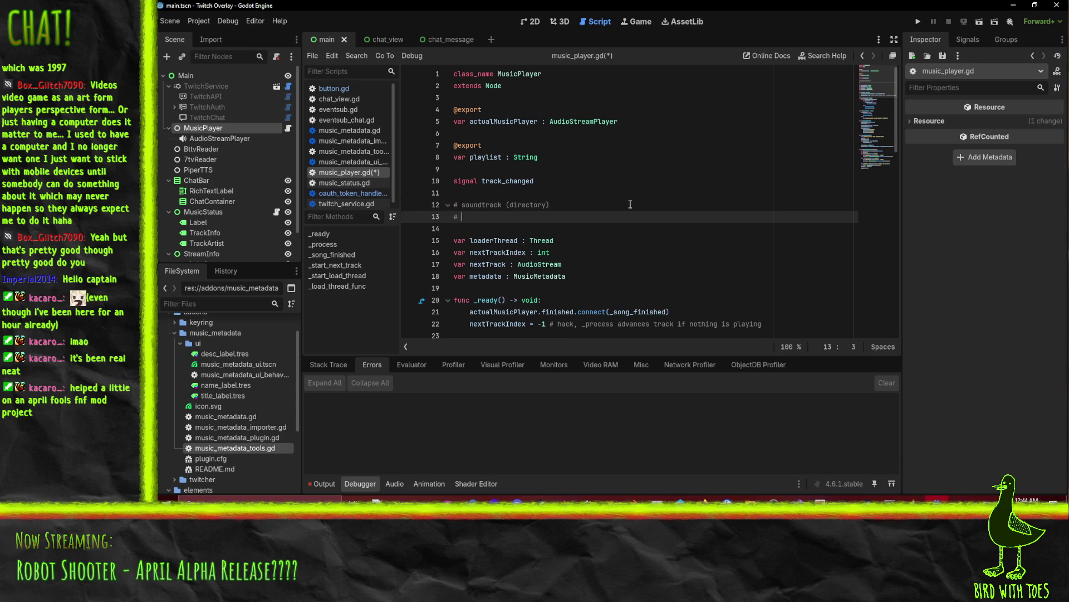
# Step: Add an indented '# track' comment with '# path', '# artist' and '# title' lines beneath it
pyautogui.press('Tab')
pyautogui.write('track')
pyautogui.press('Return')
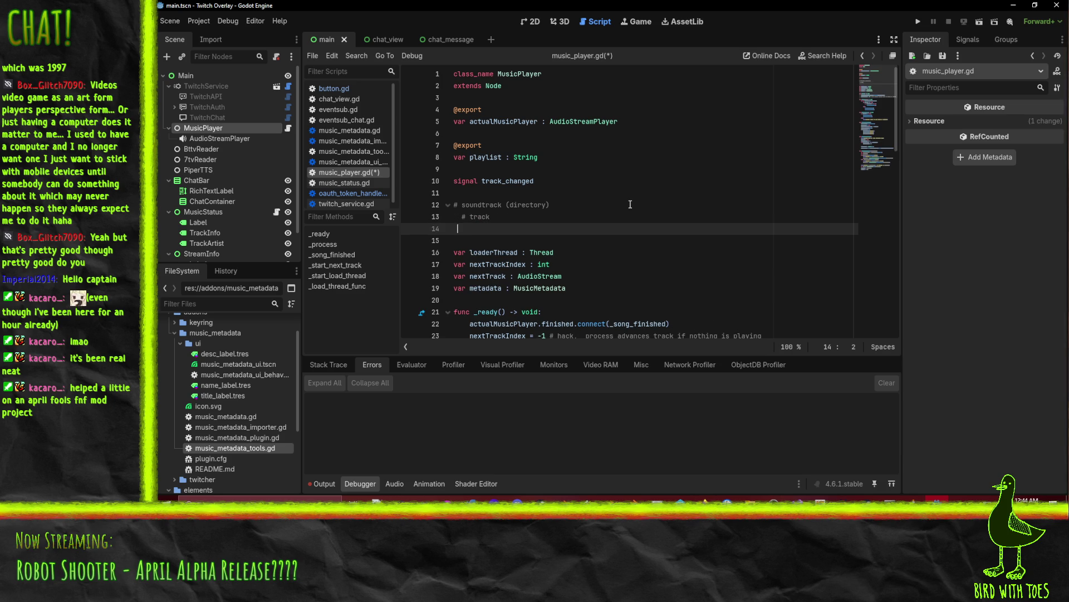
pyautogui.write('# path')
pyautogui.press('Return')
pyautogui.write('# artist')
pyautogui.press('Return')
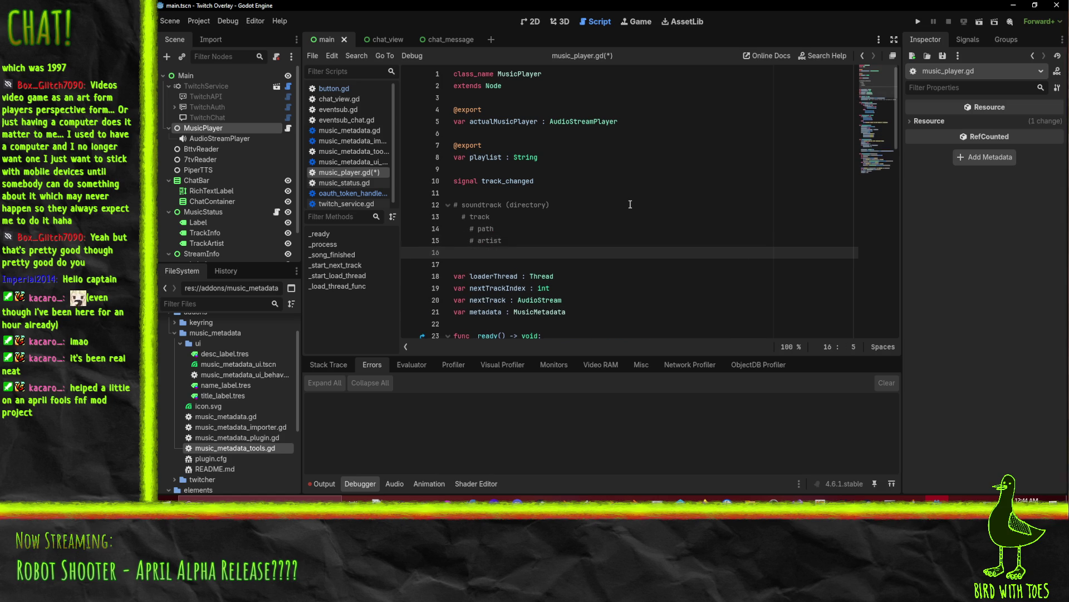
pyautogui.write('# title')
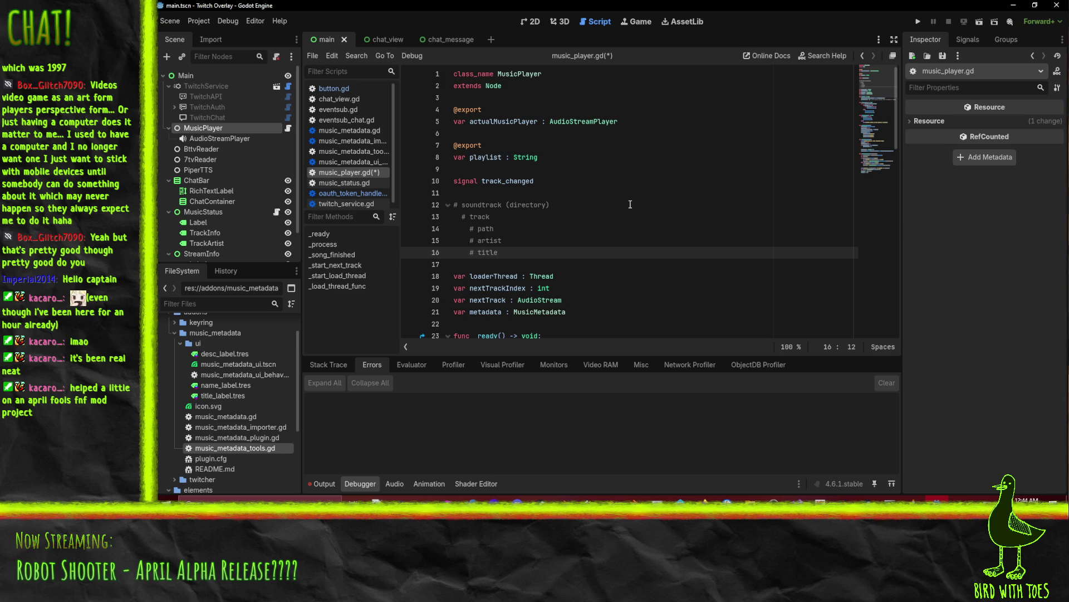
pyautogui.press('Return')
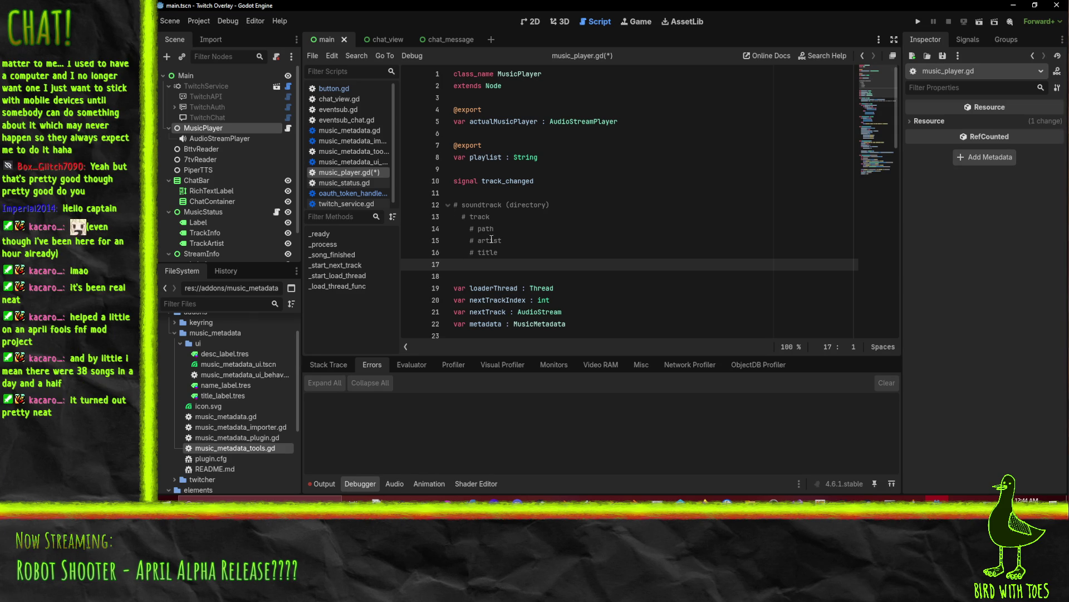
pyautogui.click(481, 205)
pyautogui.click(483, 266)
pyautogui.click(491, 218)
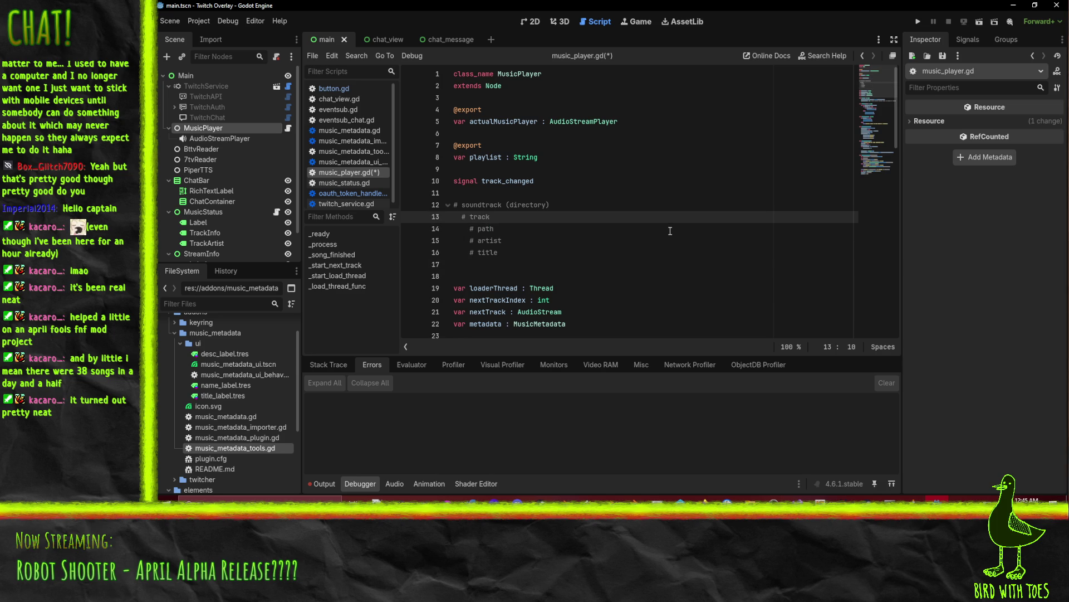
pyautogui.press('Down')
pyautogui.press('Down')
pyautogui.press('Down')
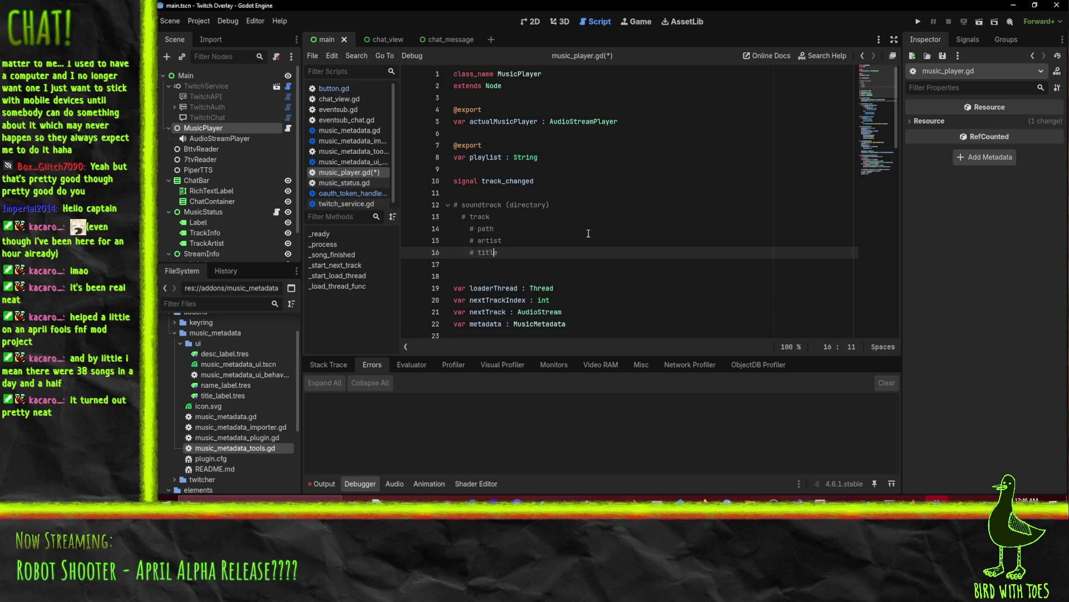
pyautogui.press('Down')
pyautogui.press('Down')
pyautogui.press('Down')
pyautogui.press('Up')
pyautogui.press('Up')
pyautogui.press('Up')
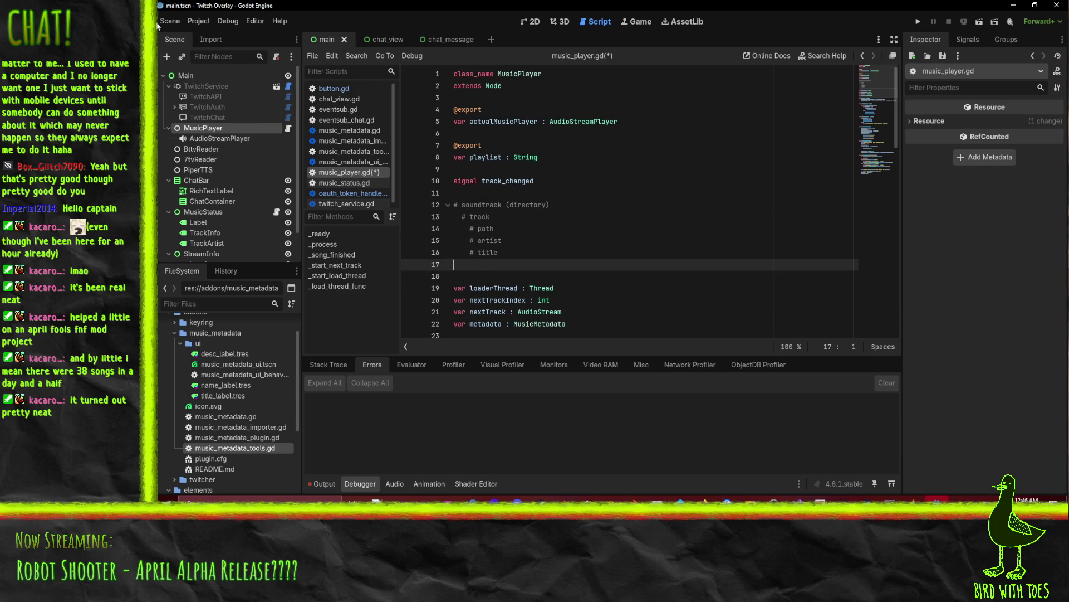
pyautogui.scroll(2, 223, 340)
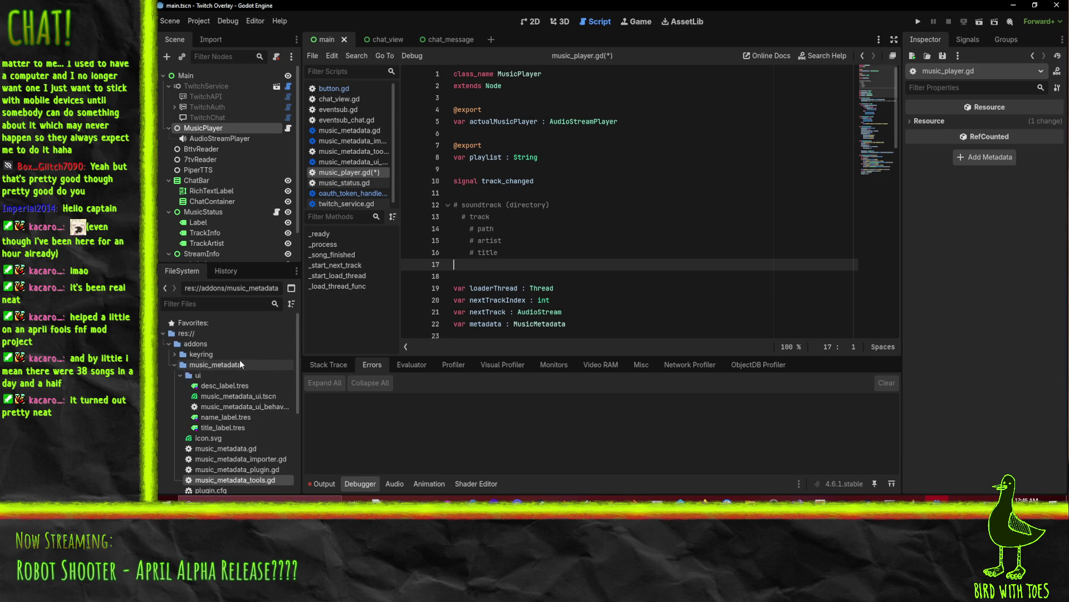
# Step: Create a new text file named playlist.json in the res:// project root
pyautogui.rightClick(186, 333)
pyautogui.moveTo(256, 344)
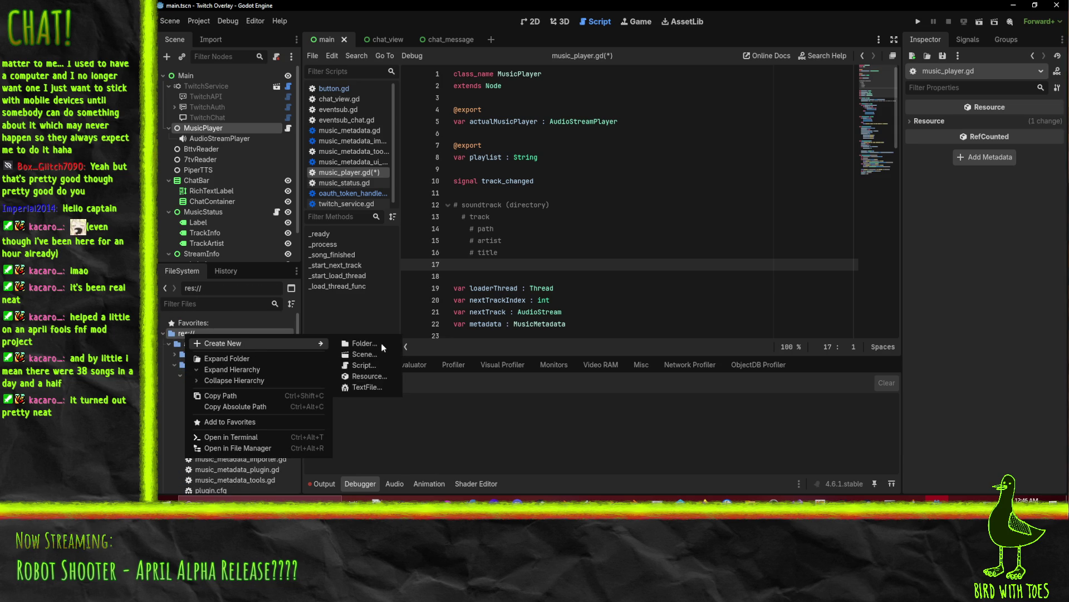
pyautogui.click(384, 391)
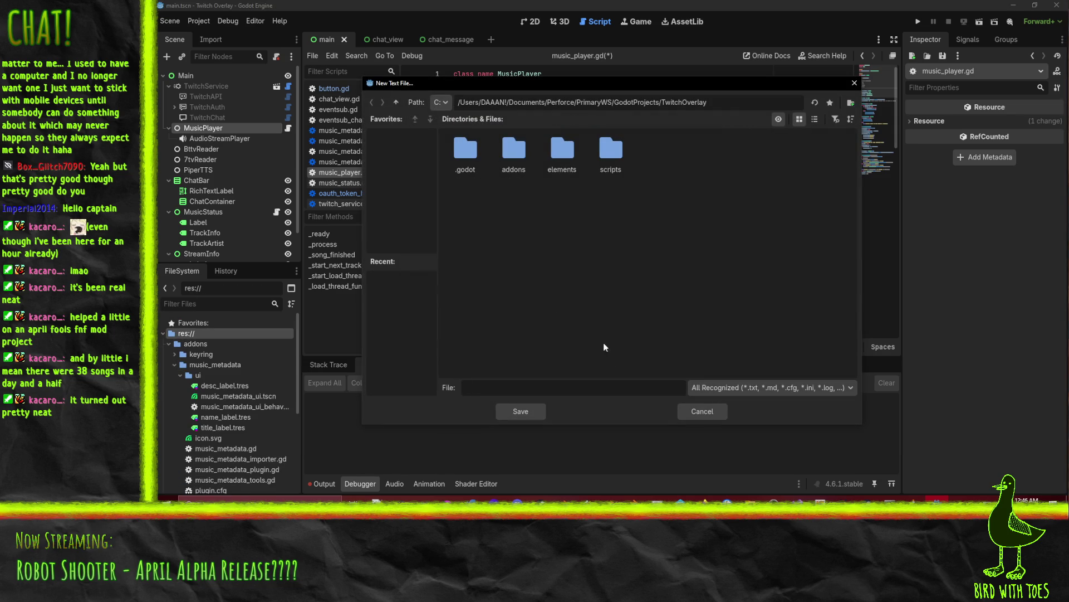
pyautogui.write('play')
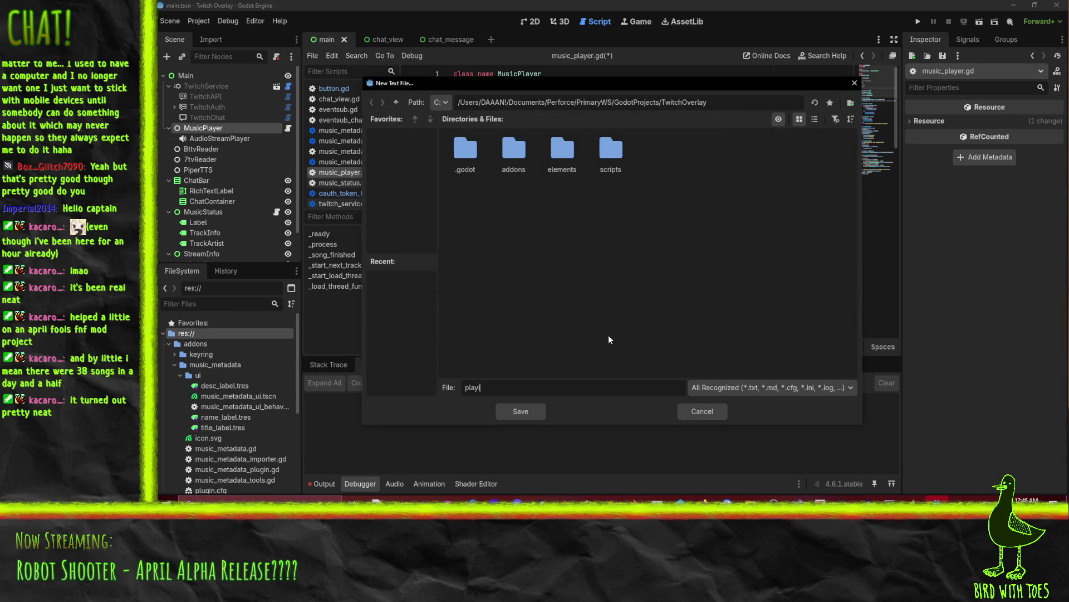
pyautogui.write('list.json')
pyautogui.press('Return')
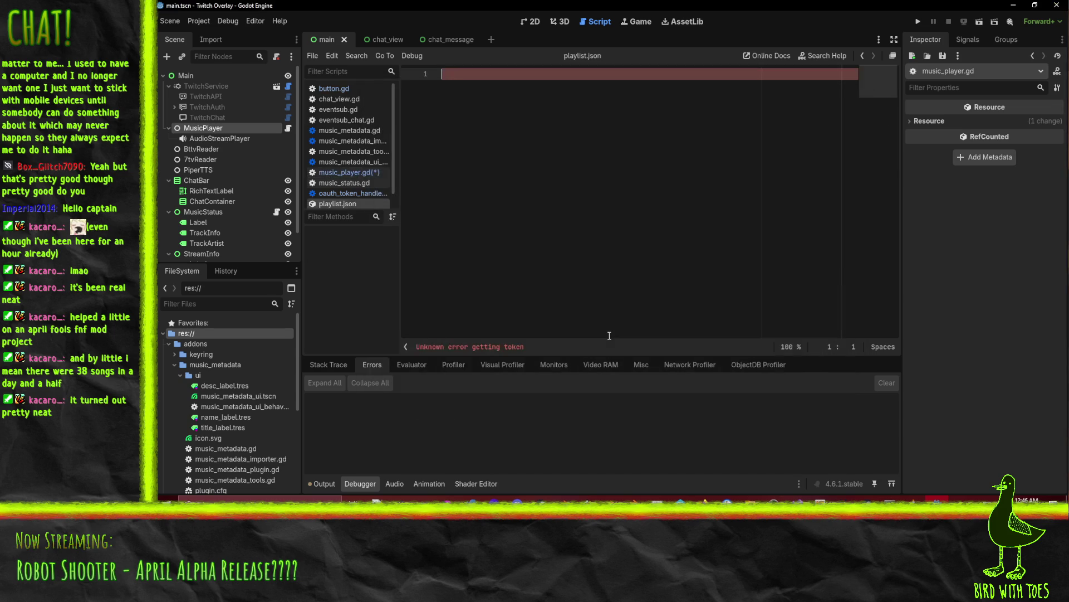
# Step: Clear the initial braces and start the JSON as an array holding one object
pyautogui.write('{')
pyautogui.press('Return')
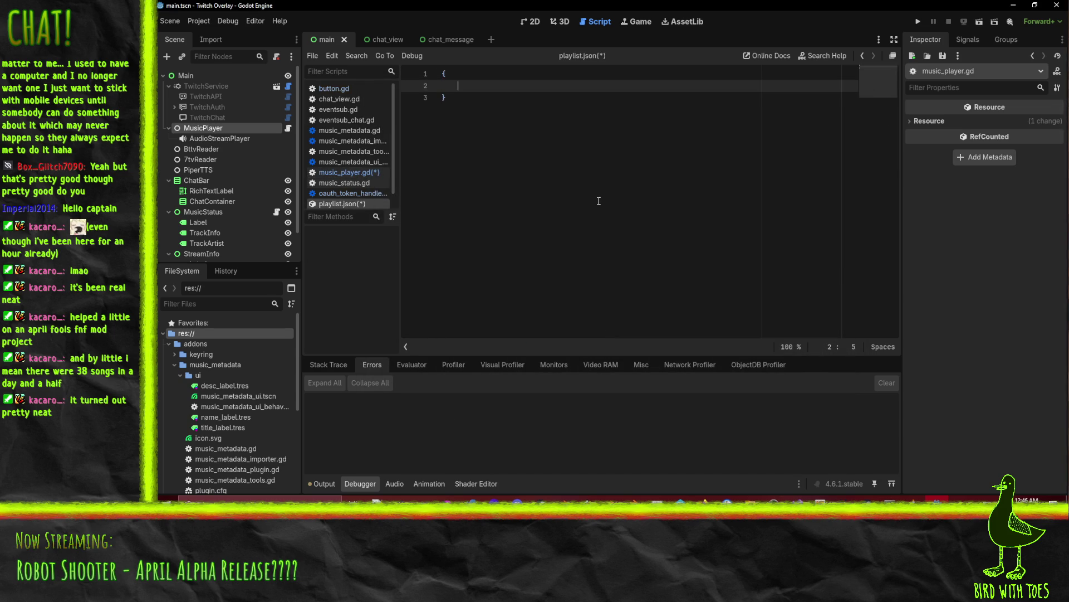
pyautogui.write('"')
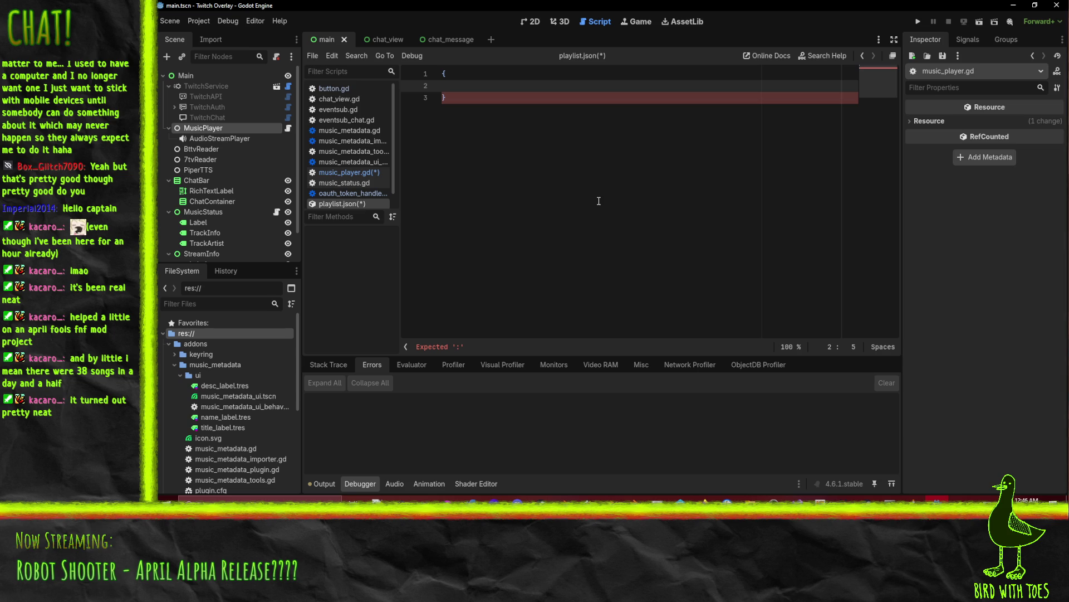
pyautogui.hotkey('ctrl', 'a')
pyautogui.press('BackSpace')
pyautogui.write('[')
pyautogui.press('Return')
pyautogui.write('{')
pyautogui.press('Return')
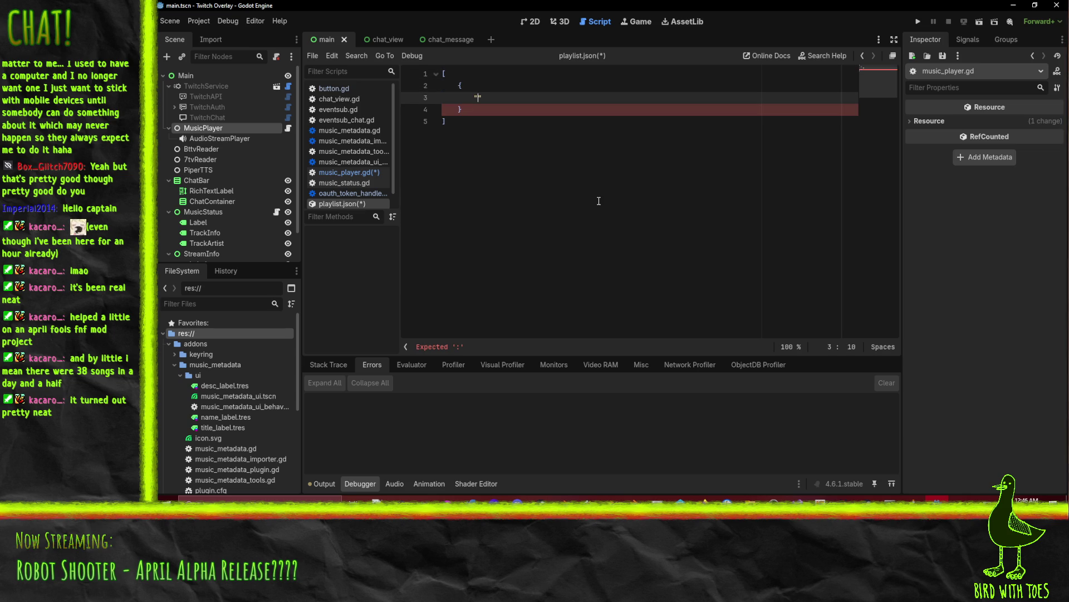
# Step: Add an AlbumName key set to "Commander Keen 4" and a Tracks array with a track object
pyautogui.write('album_name')
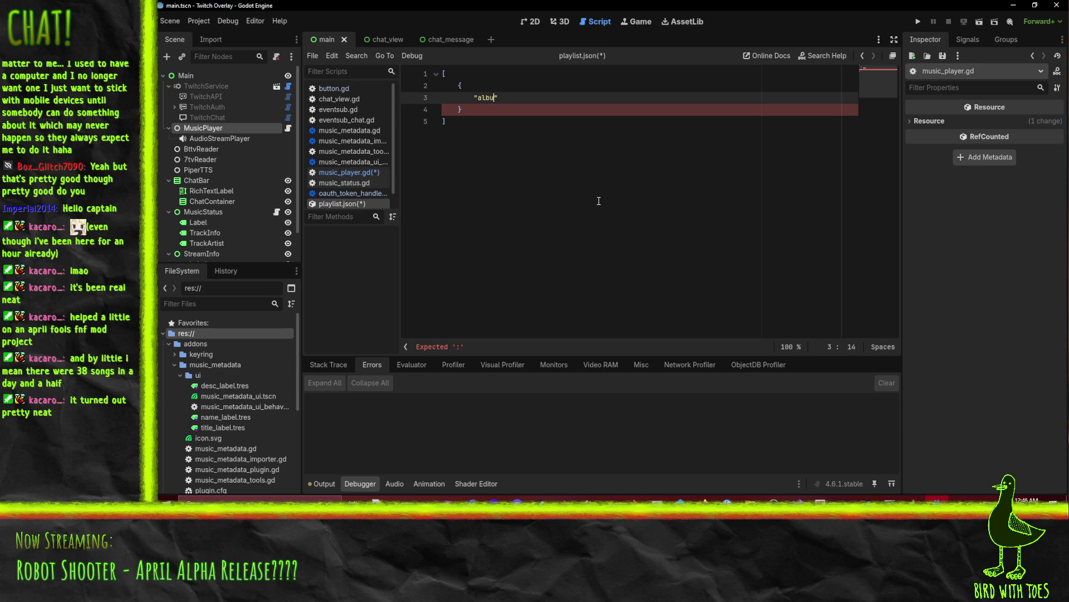
pyautogui.press('BackSpace')
pyautogui.press('BackSpace')
pyautogui.press('BackSpace')
pyautogui.write('AlbumName"')
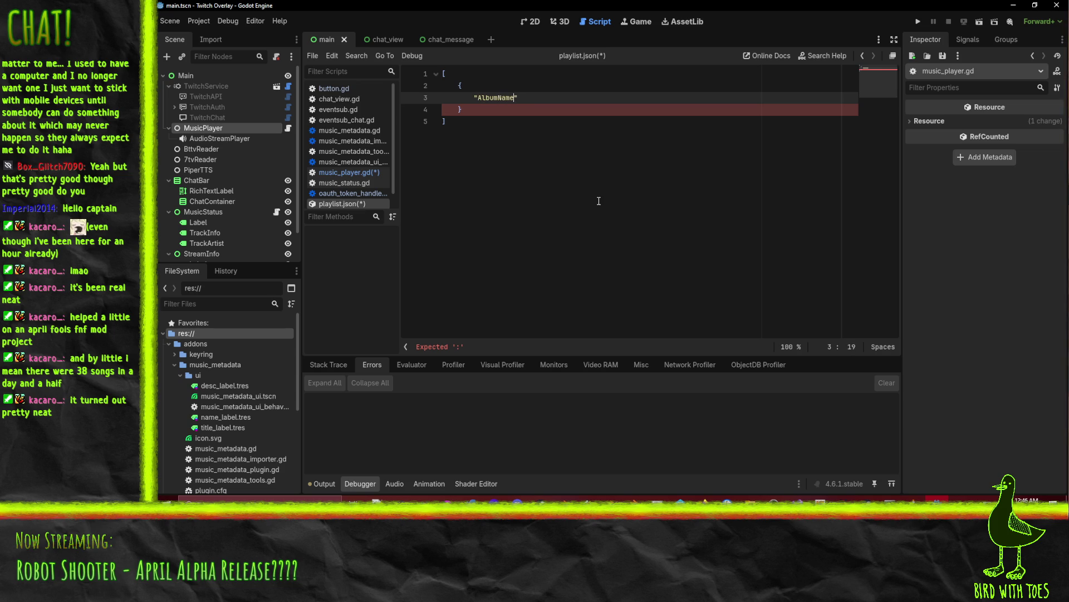
pyautogui.write(': "')
pyautogui.write('Commander Keen')
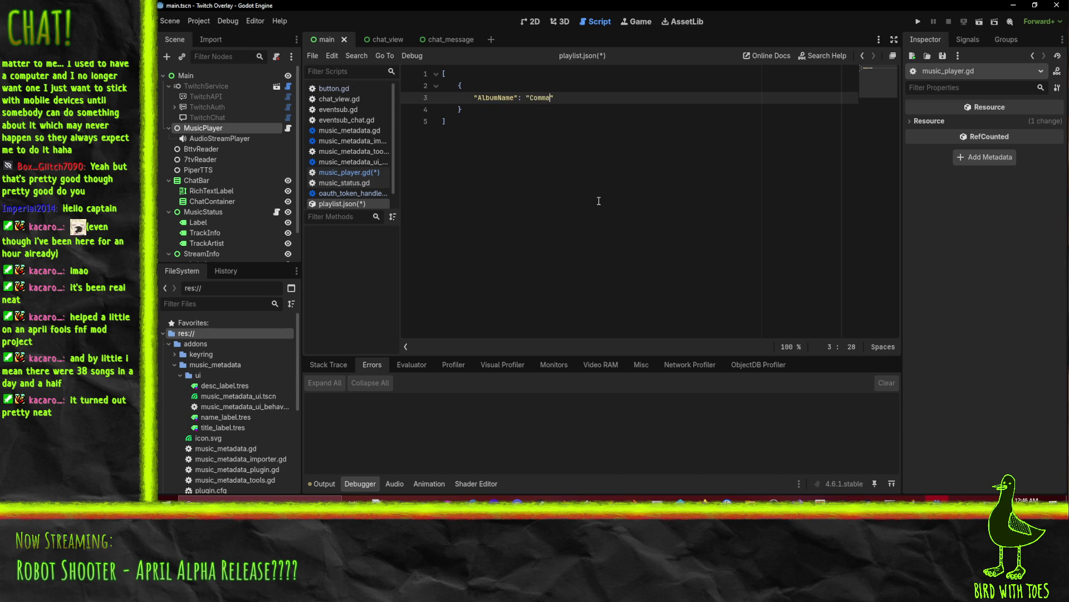
pyautogui.write(' 4')
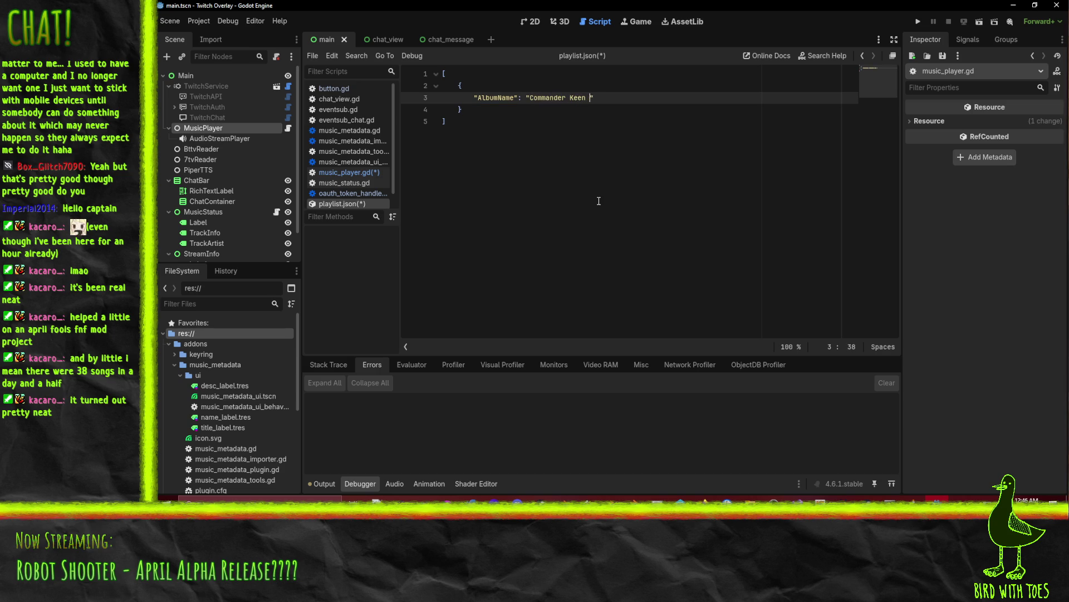
pyautogui.press('Return')
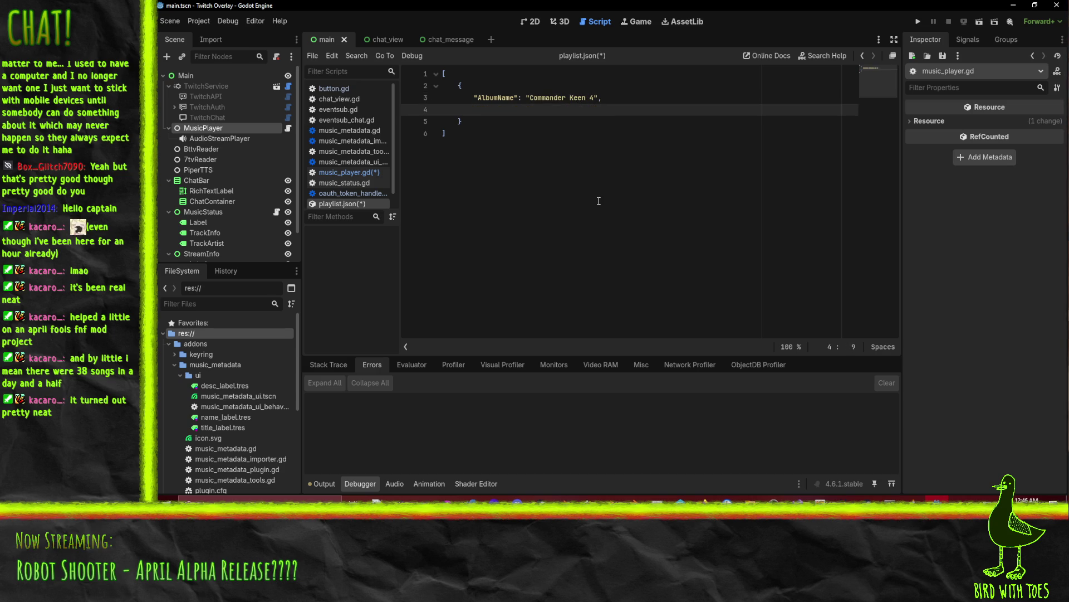
pyautogui.write('TrackList')
pyautogui.press('BackSpace')
pyautogui.press('BackSpace')
pyautogui.press('BackSpace')
pyautogui.press('BackSpace')
pyautogui.write('s"')
pyautogui.write(': [')
pyautogui.press('Return')
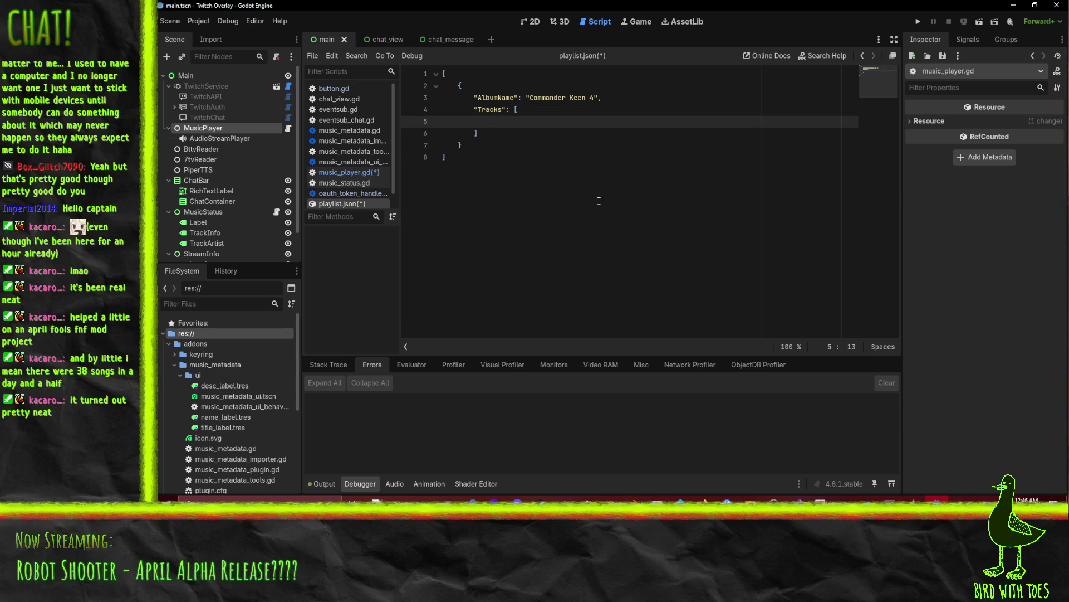
pyautogui.write('{')
pyautogui.write(' "title":')
pyautogui.press('Return')
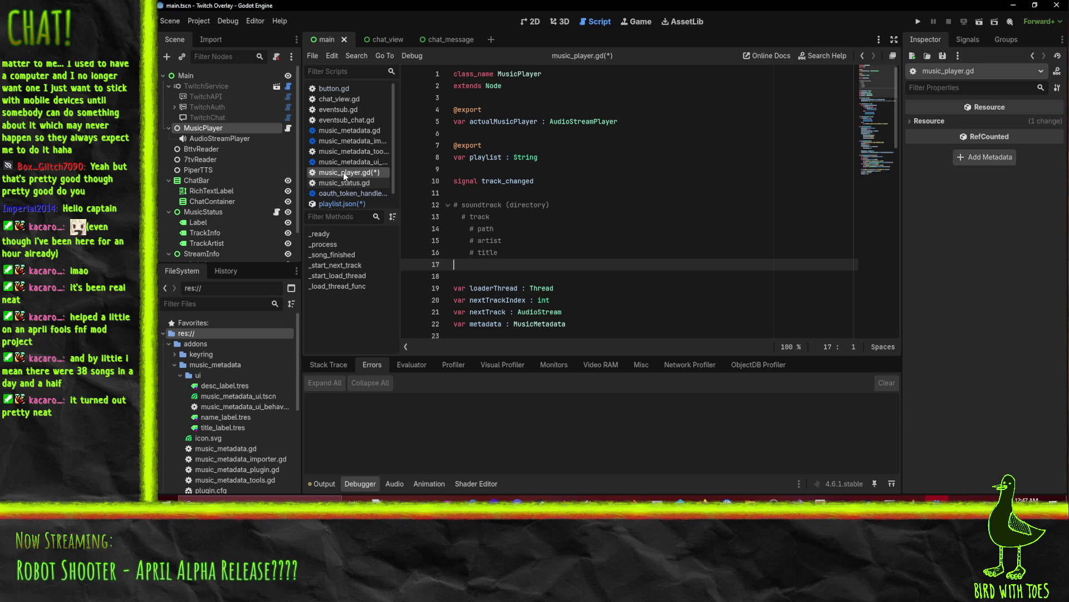
# Step: Rename the track object's "title" key to "path"
pyautogui.click(339, 206)
pyautogui.doubleClick(510, 122)
pyautogui.write('path')
pyautogui.click(509, 126)
pyautogui.press('BackSpace')
pyautogui.write('P')
pyautogui.press('BackSpace')
pyautogui.write('p')
# Step: Rename the keys to lowercase "tracks" and "album_name"
pyautogui.press('Up')
pyautogui.press('Up')
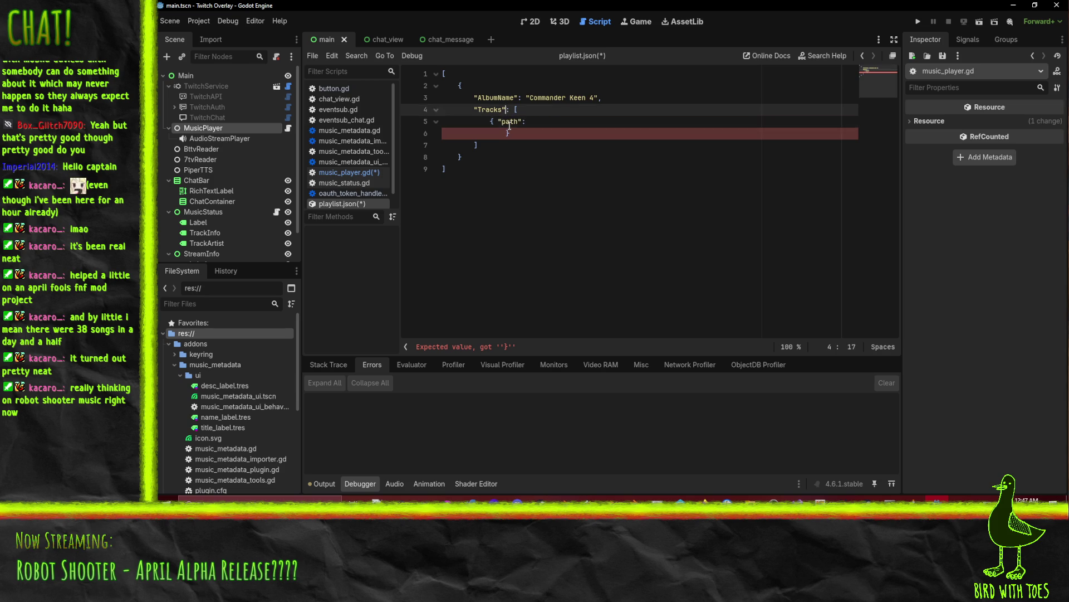
pyautogui.press('Down')
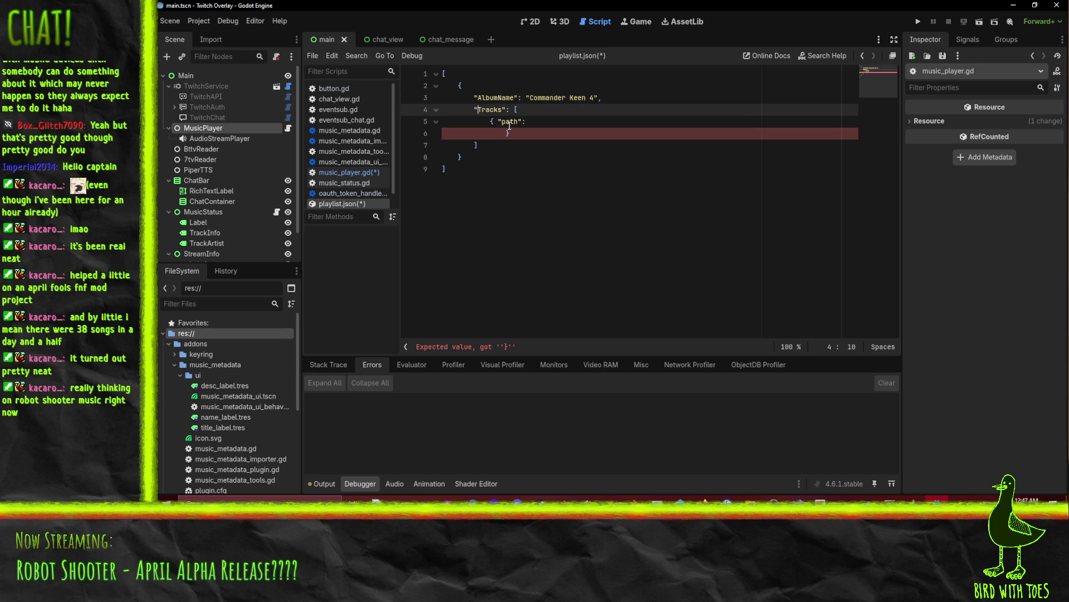
pyautogui.press('Delete')
pyautogui.write('t')
pyautogui.press('Up')
pyautogui.press('BackSpace')
pyautogui.write('album')
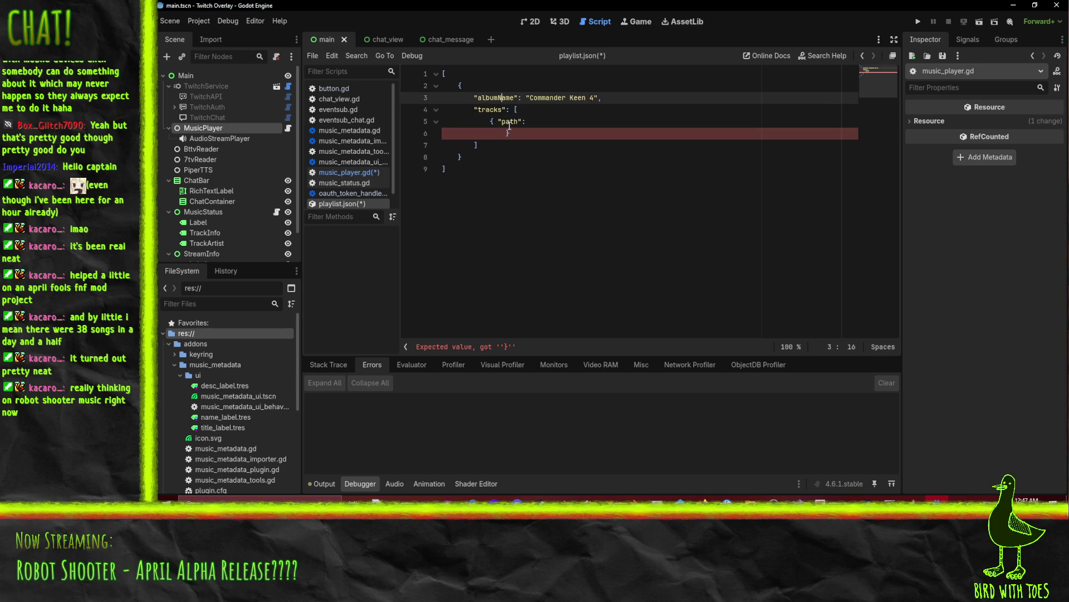
pyautogui.write('_')
pyautogui.press('Delete')
pyautogui.write('n')
# Step: Move the "path" key onto its own indented line inside the track object
pyautogui.press('Down')
pyautogui.press('Down')
pyautogui.press('Down')
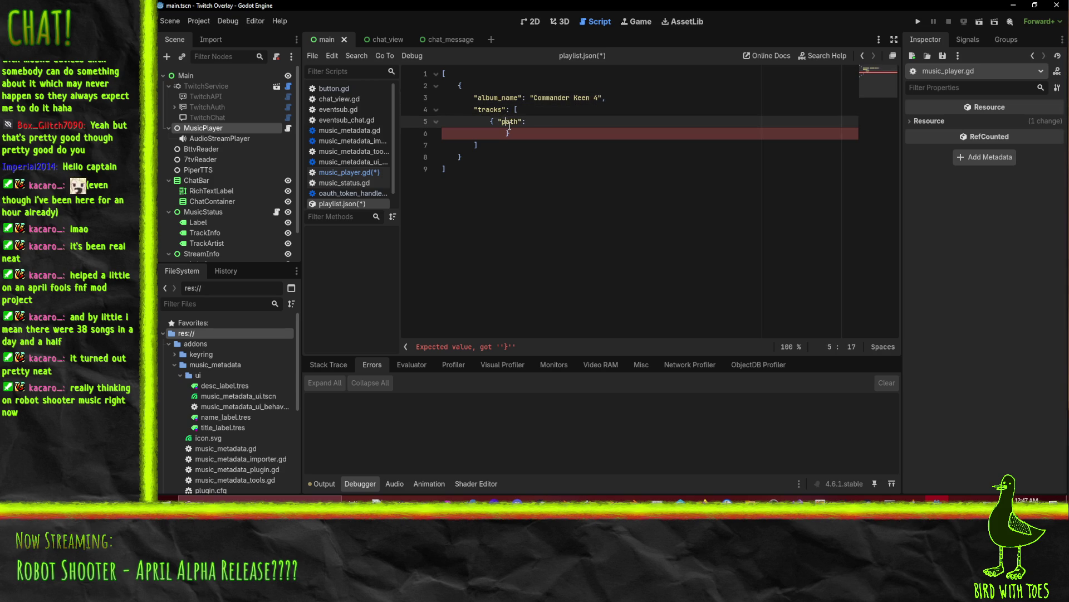
pyautogui.press('Up')
pyautogui.press('Left')
pyautogui.press('Left')
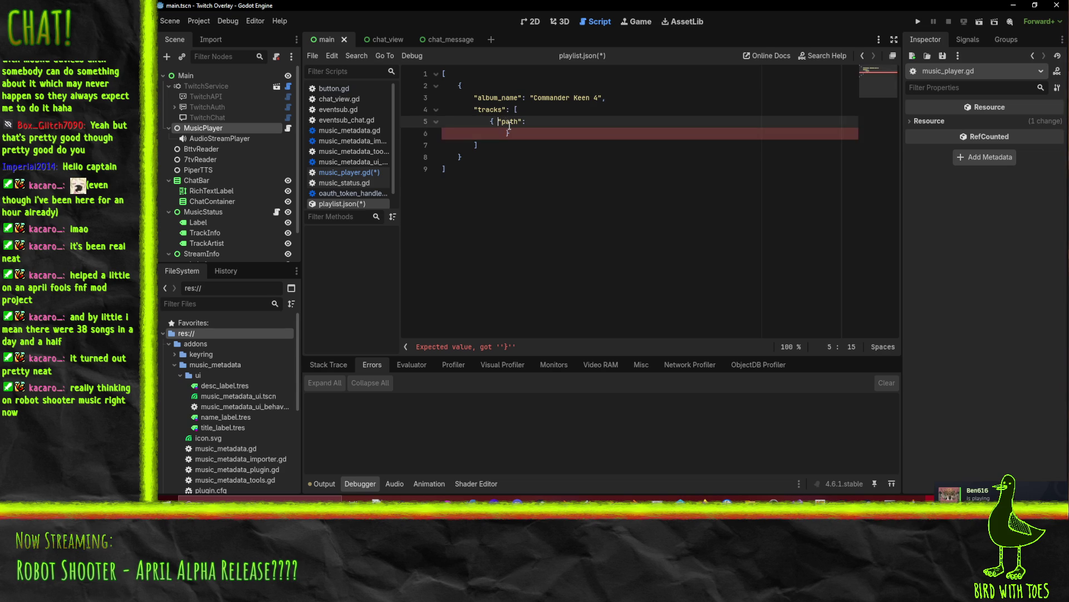
pyautogui.press('Return')
pyautogui.press('Down')
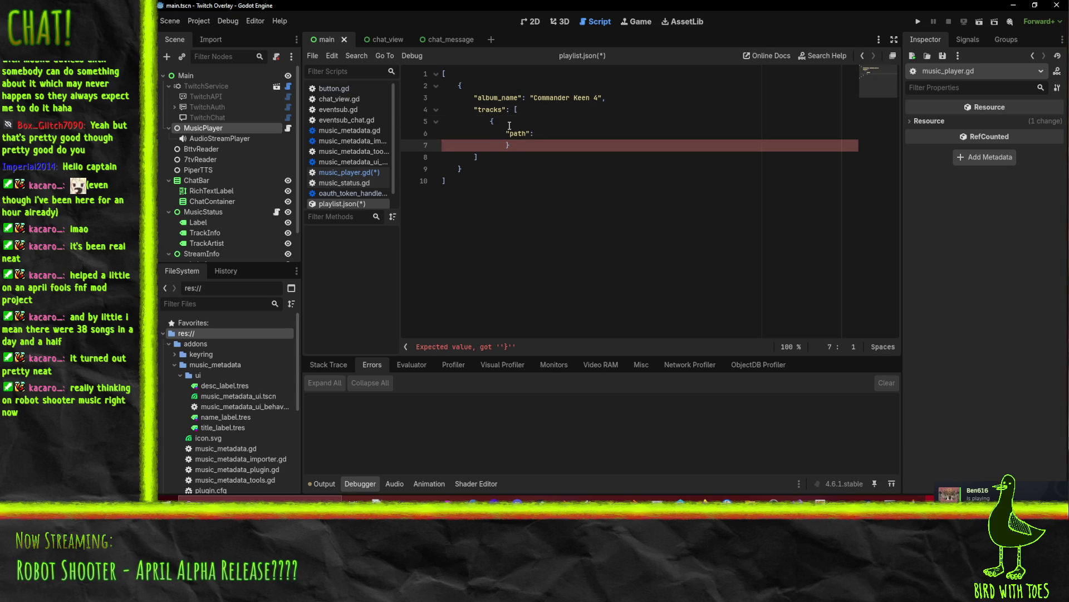
pyautogui.press('Up')
pyautogui.press('End')
pyautogui.press('Down')
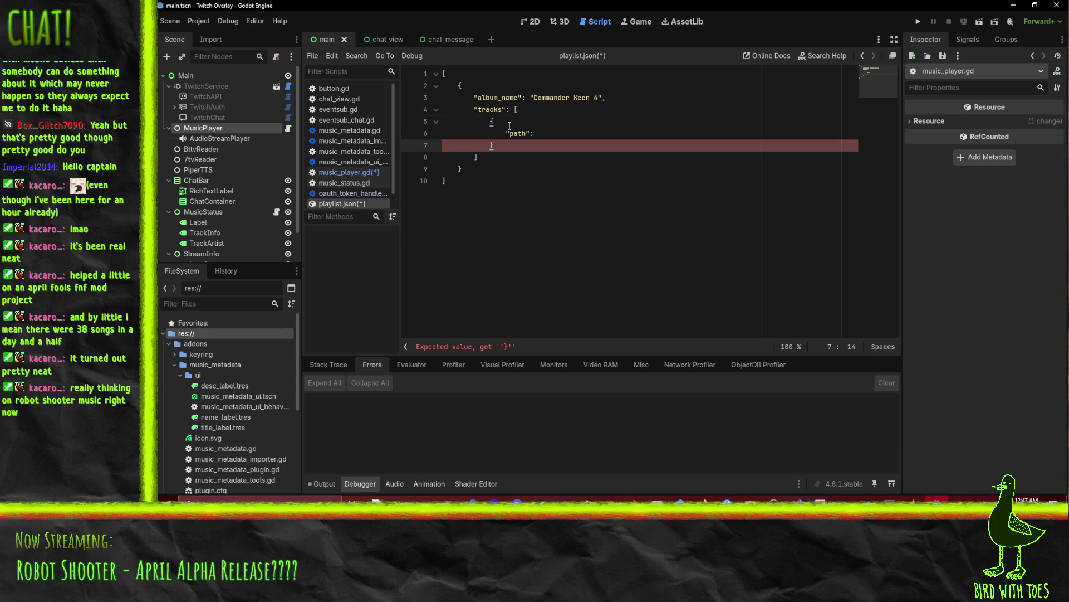
pyautogui.press('Up')
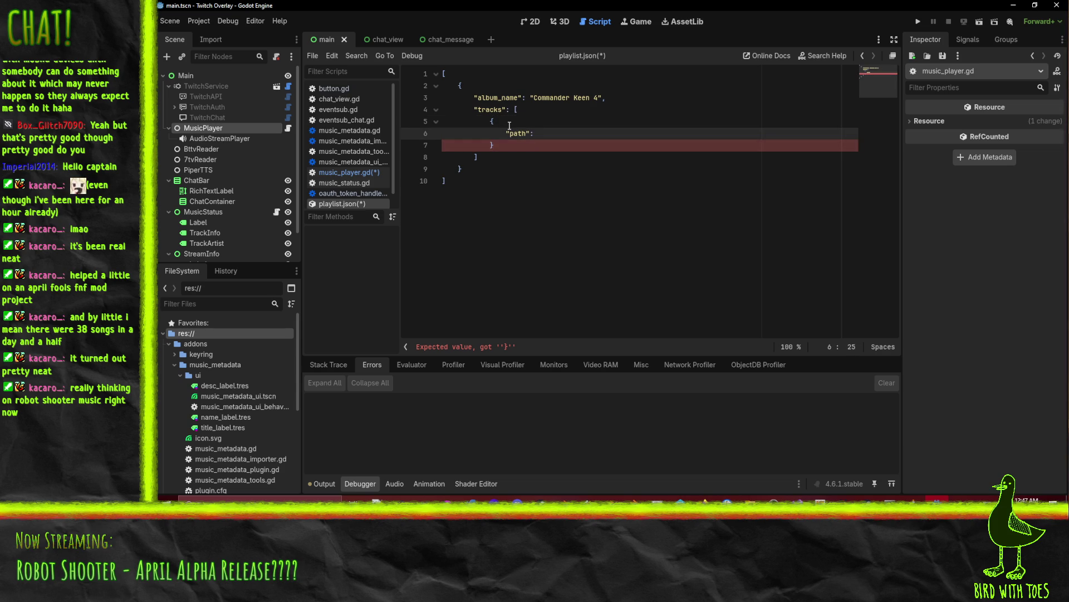
# Step: Close the empty path quotes and move the Builds and Promo - Robot Shooter window off-screen
pyautogui.write('"')
pyautogui.moveTo(750, 499)
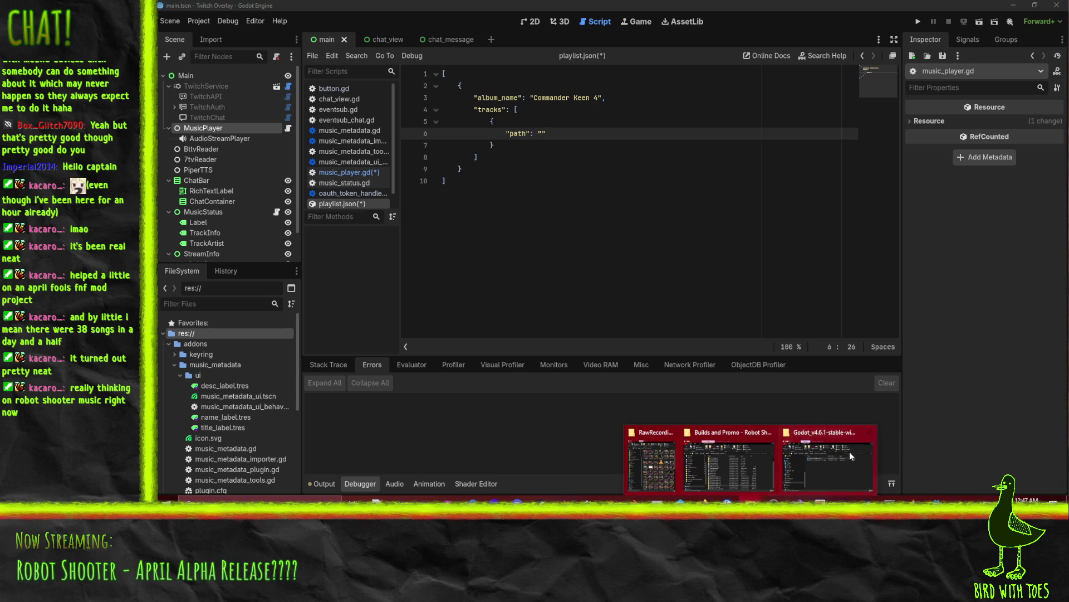
pyautogui.moveTo(820, 459)
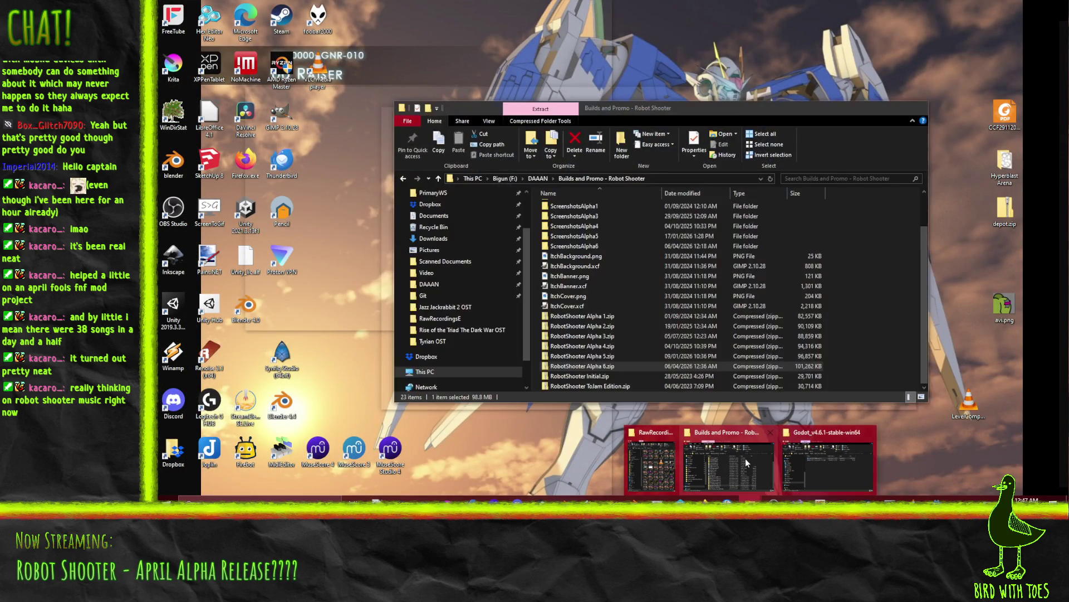
pyautogui.click(746, 458)
pyautogui.moveTo(666, 109); pyautogui.dragTo(1068, 110)
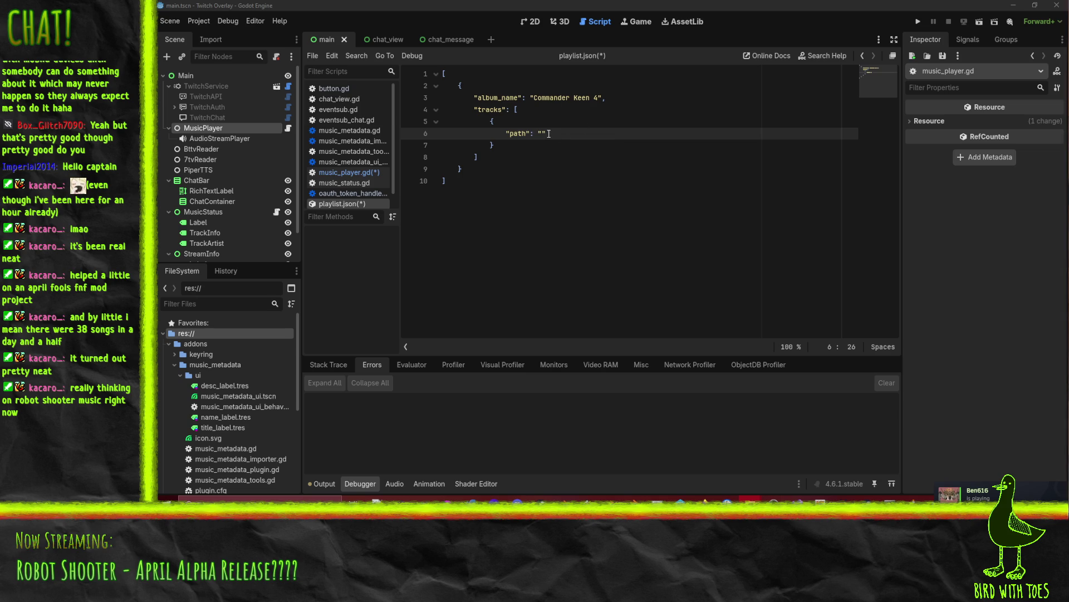
# Step: Paste the Commander Keen 4 music folder path into "path" and double every backslash
pyautogui.write('F:\\DAAAN\\Music\\Commander Keen 4')
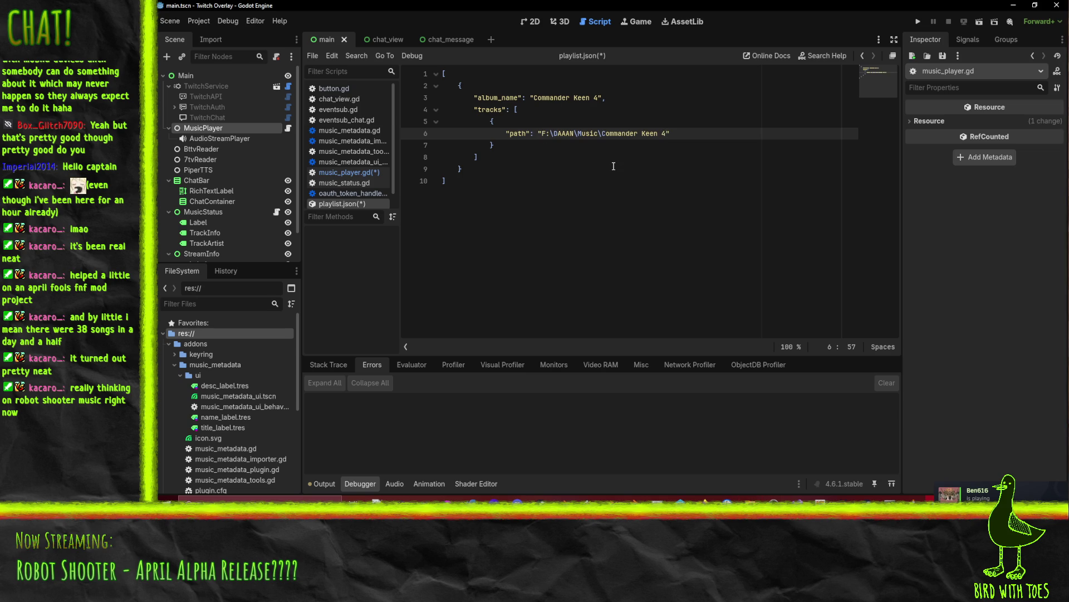
pyautogui.click(554, 133)
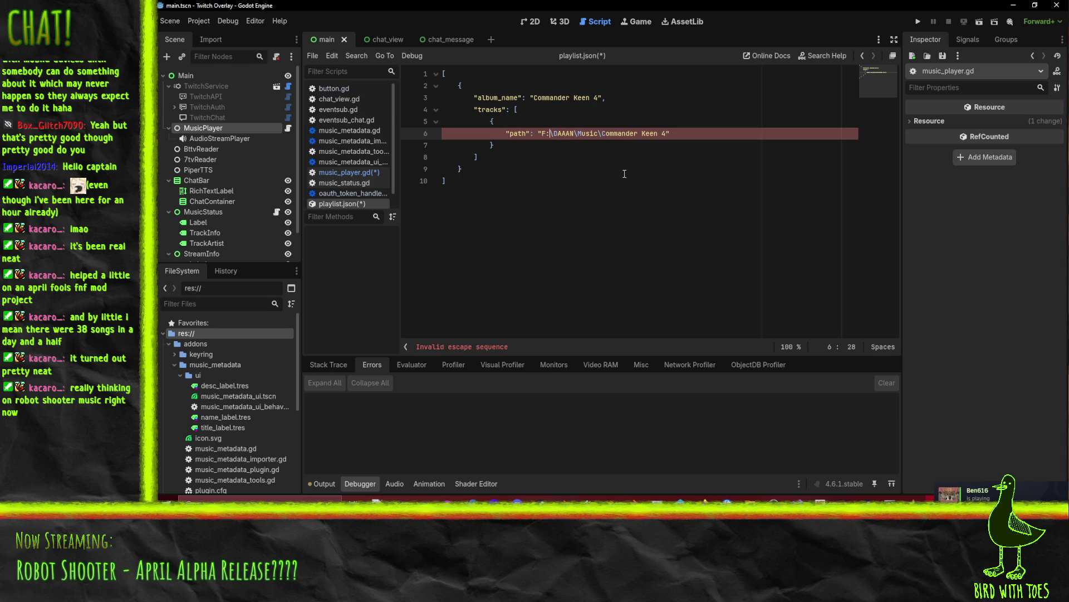
pyautogui.write('\\')
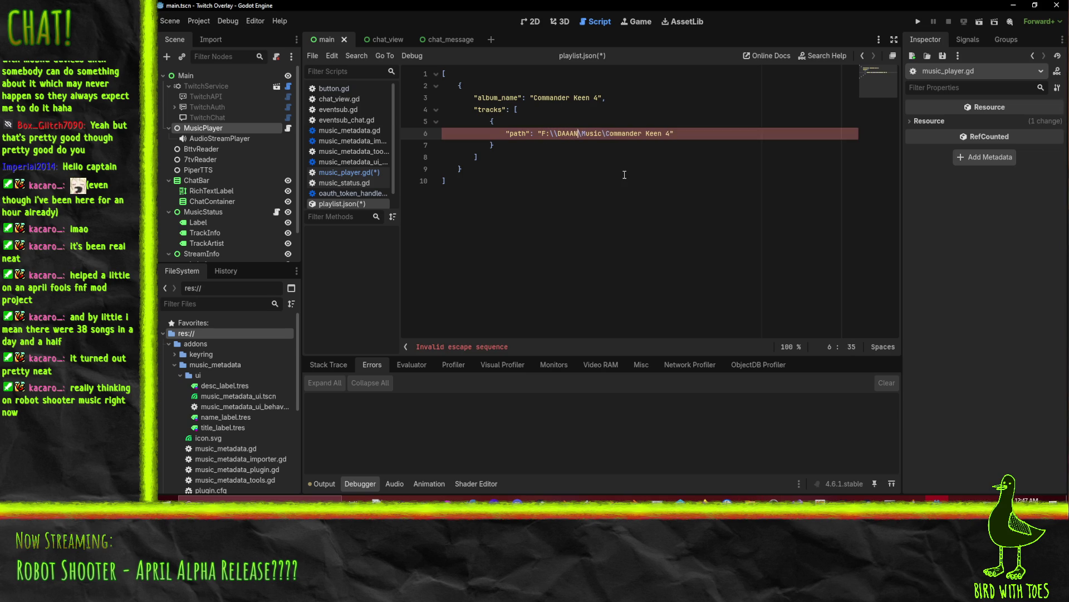
pyautogui.press('Left')
pyautogui.press('Left')
pyautogui.press('Left')
pyautogui.press('BackSpace')
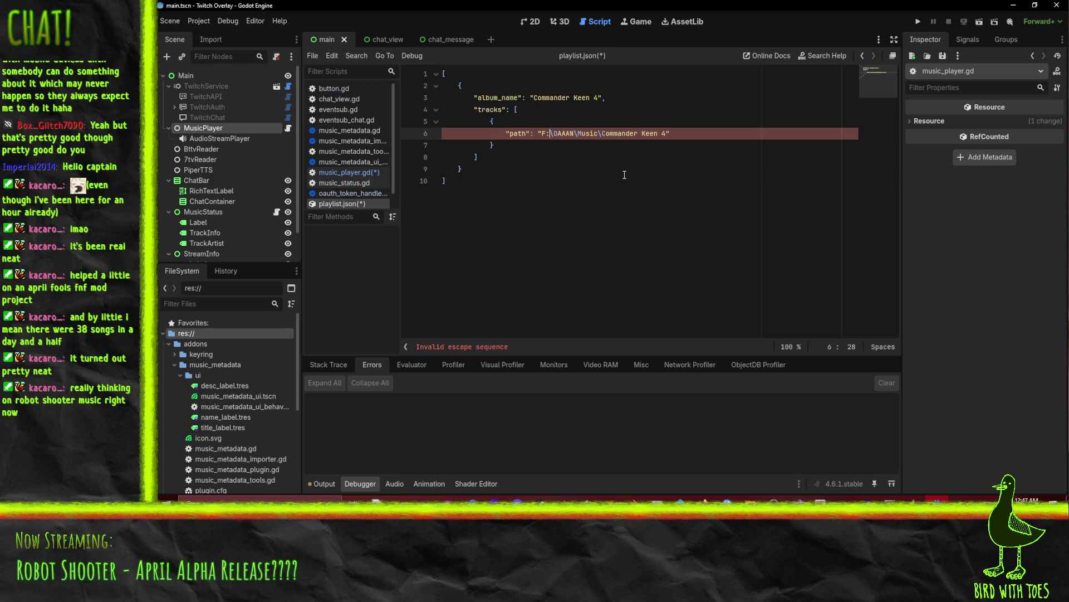
pyautogui.write('\\')
pyautogui.press('Right')
pyautogui.write('\\')
pyautogui.press('Right')
pyautogui.write('\\')
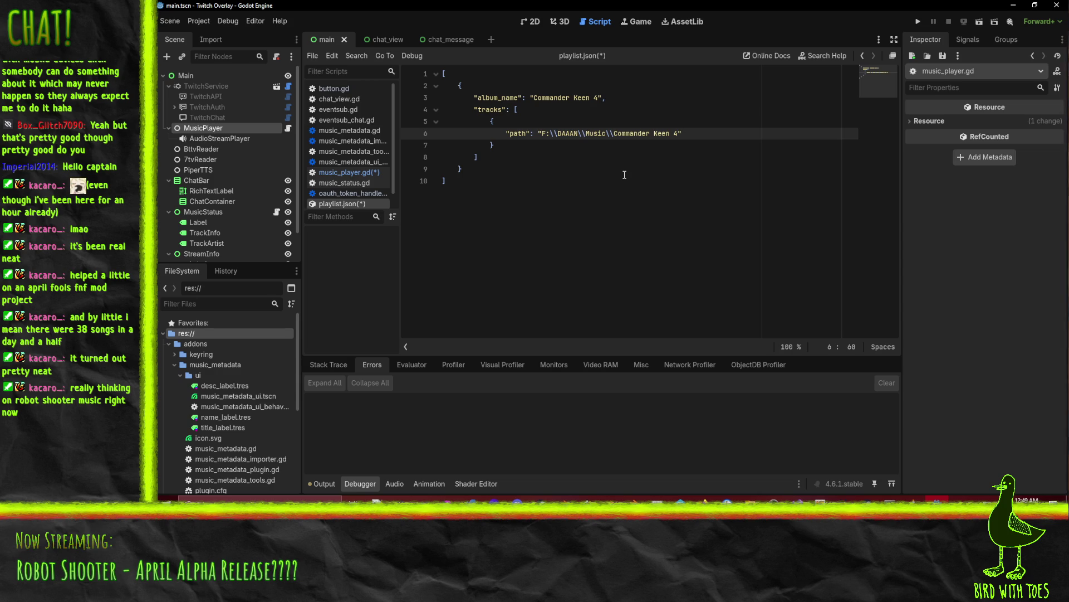
pyautogui.press('End')
# Step: Add a "title" key and an "artist" key with the composer's name to the track
pyautogui.write(',')
pyautogui.press('Return')
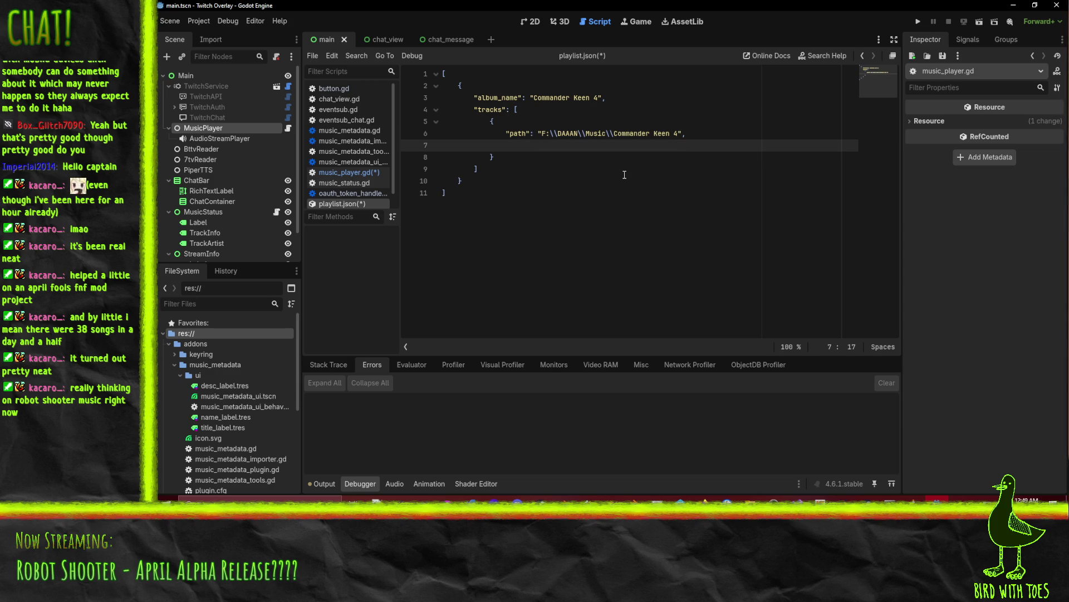
pyautogui.write('"title":')
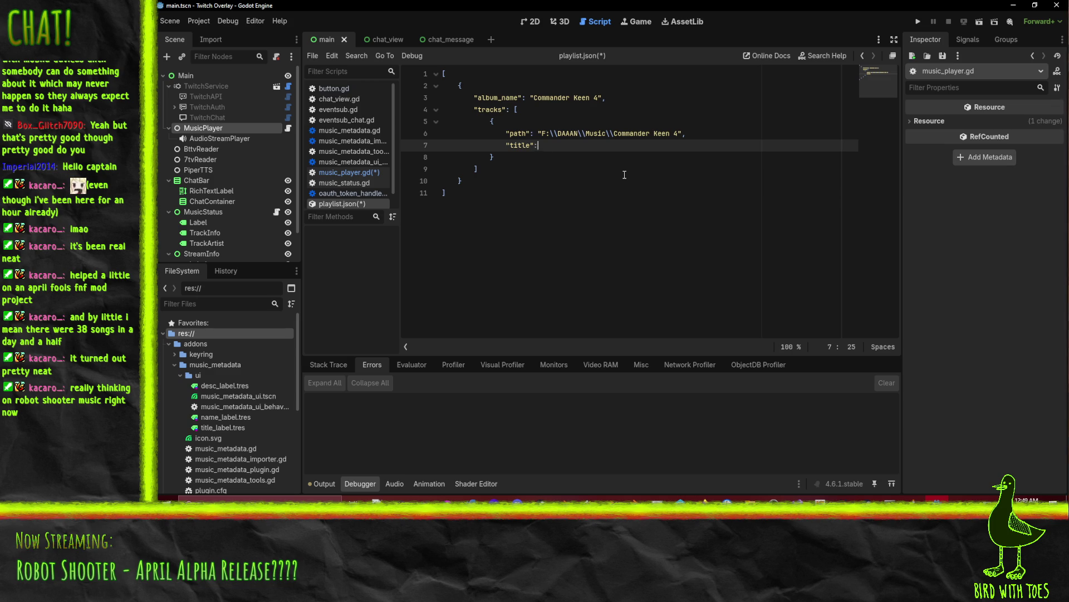
pyautogui.press('Return')
pyautogui.write('"')
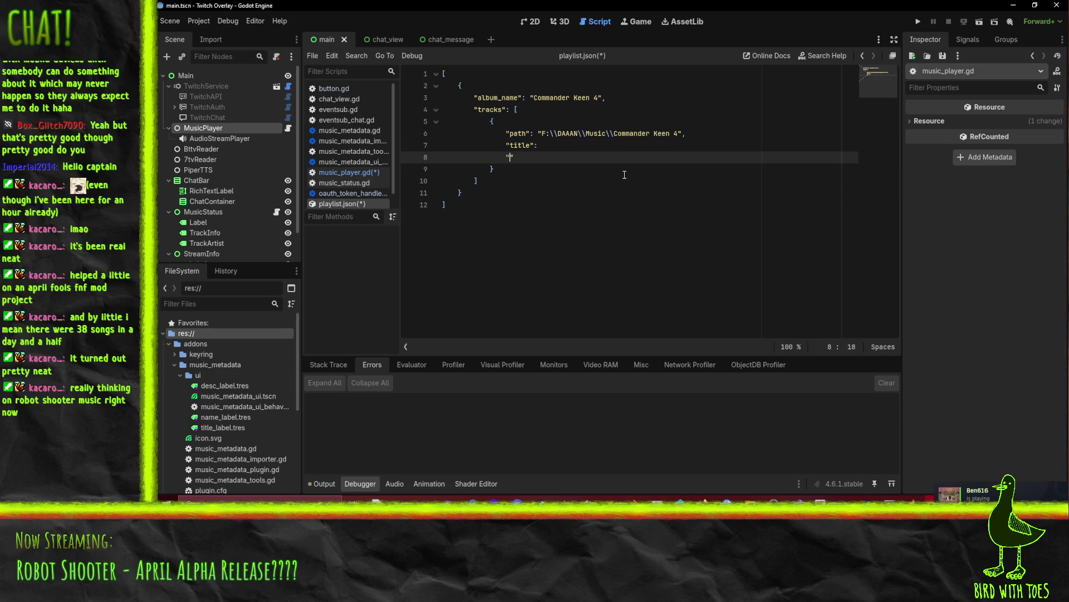
pyautogui.write('artist": "')
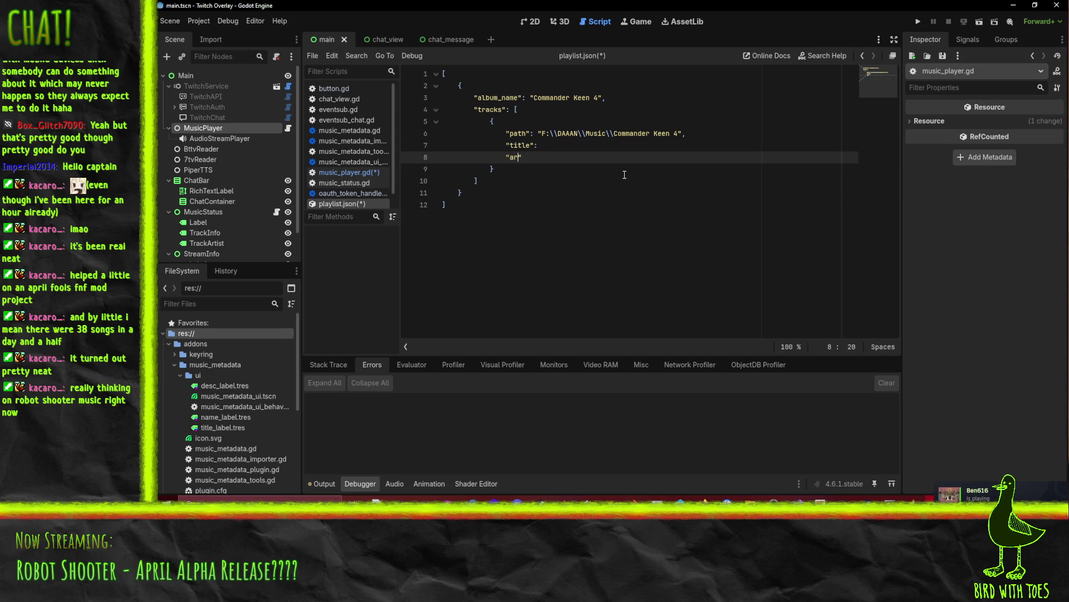
pyautogui.write('Bobby Prince')
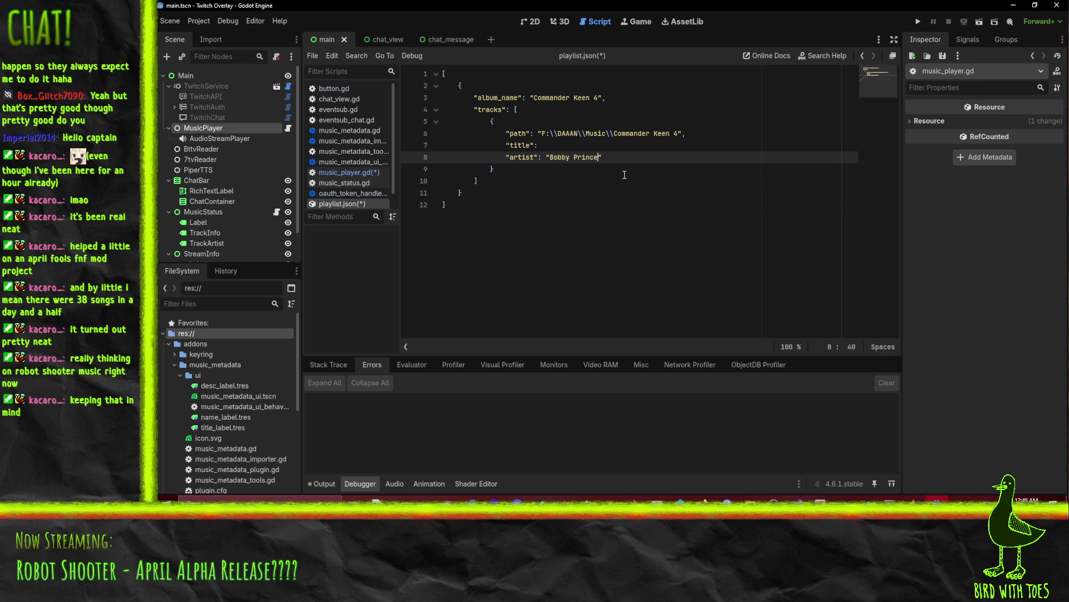
pyautogui.press('Up')
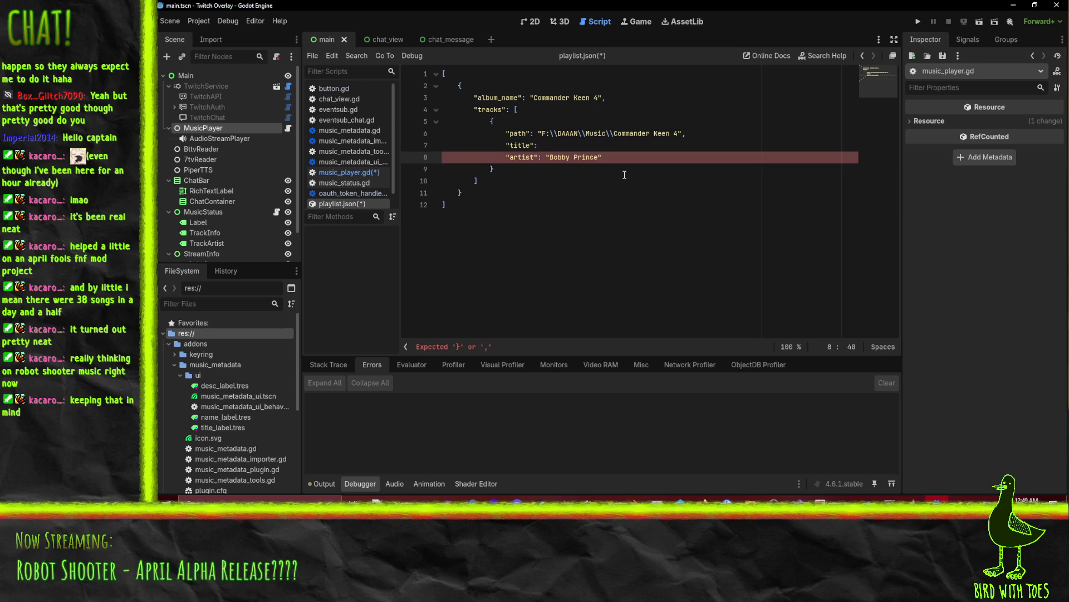
pyautogui.write('"')
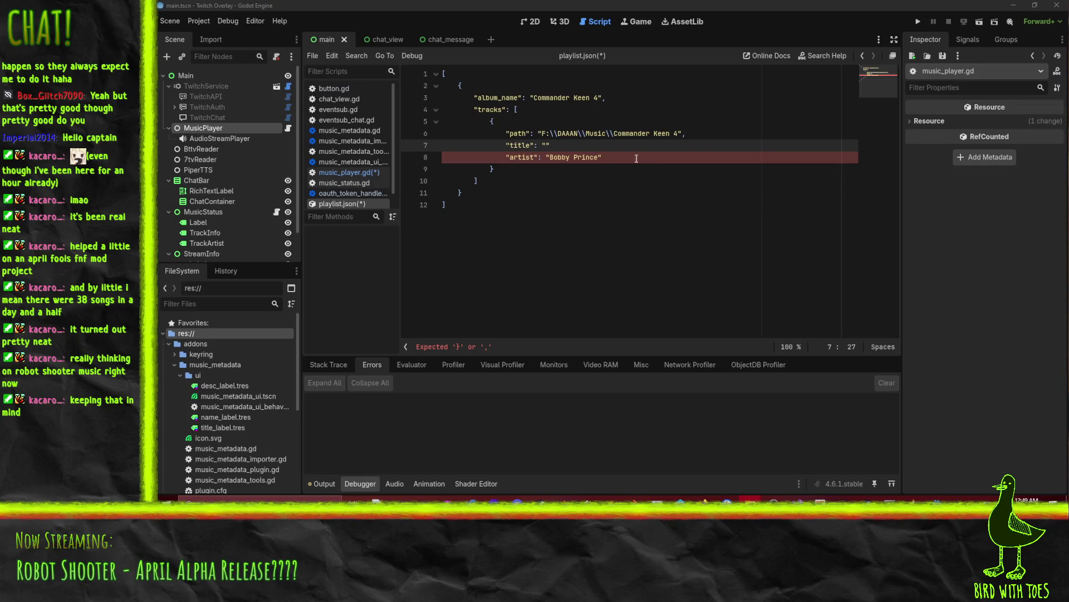
# Step: Paste the song title into "title" and append the track's file name plus .mp3 to the path
pyautogui.click(551, 145)
pyautogui.write("Shadows Don't Scare Commander Keen!!")
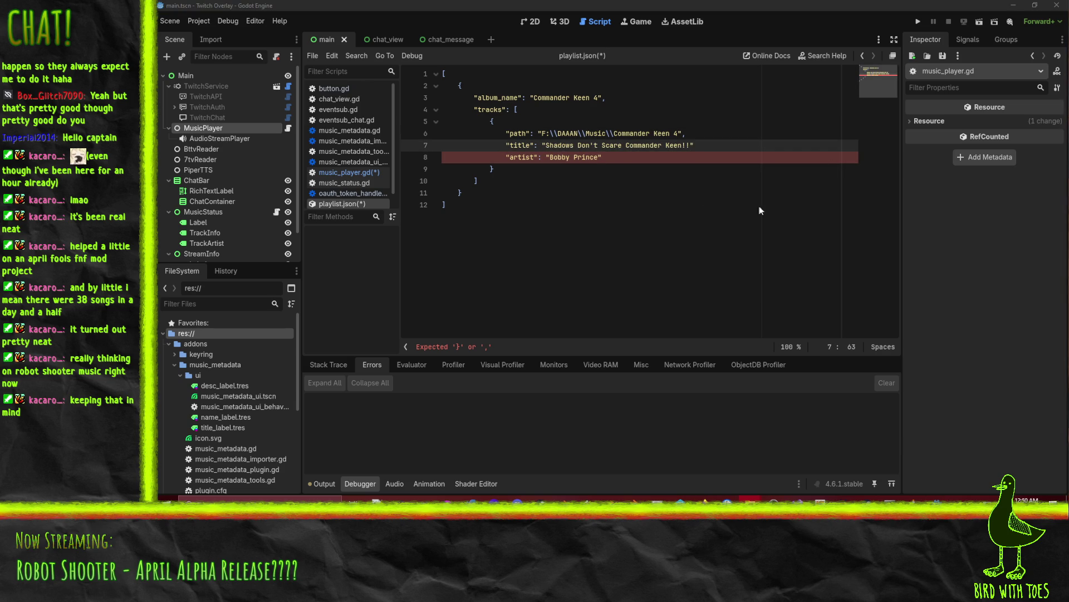
pyautogui.click(682, 132)
pyautogui.write("\\Commander Keen 4 - 01 - Shadows Don't Scare Commander Keen!!")
pyautogui.write('.mo')
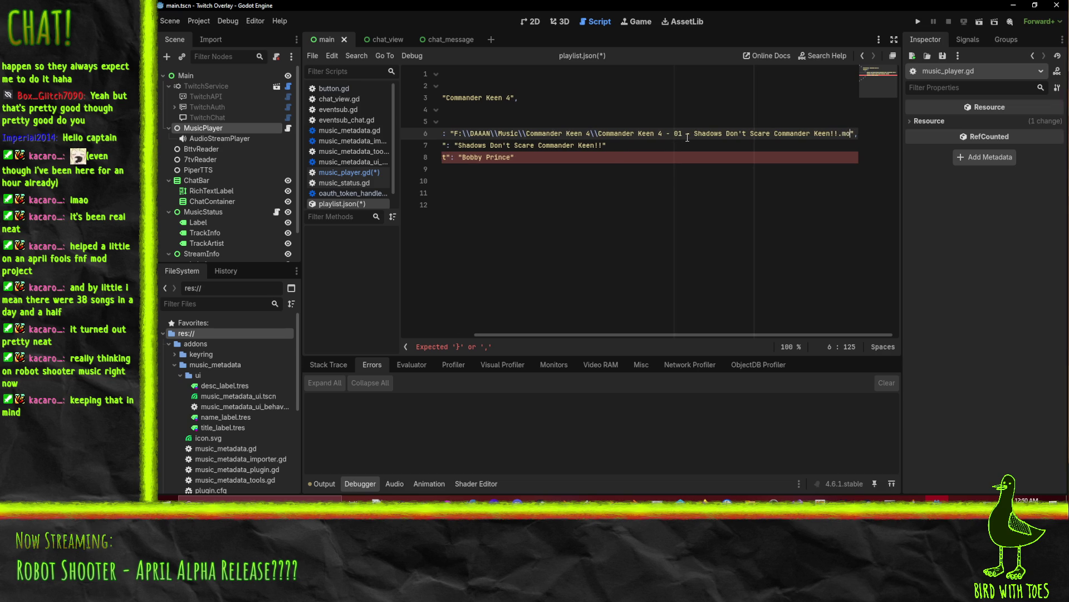
pyautogui.press('BackSpace')
pyautogui.write('p3')
# Step: Select the whole first track object
pyautogui.press('Home')
pyautogui.press('Down')
pyautogui.press('Up')
pyautogui.press('Down')
pyautogui.press('Up')
pyautogui.press('End')
pyautogui.press('Down')
pyautogui.press('Down')
pyautogui.press('Home')
pyautogui.press('Down')
pyautogui.press('Up')
pyautogui.press('Up')
pyautogui.press('Up')
pyautogui.press('Down')
pyautogui.hotkey('shift', 'Down')
pyautogui.hotkey('shift', 'Down')
pyautogui.hotkey('shift', 'Down')
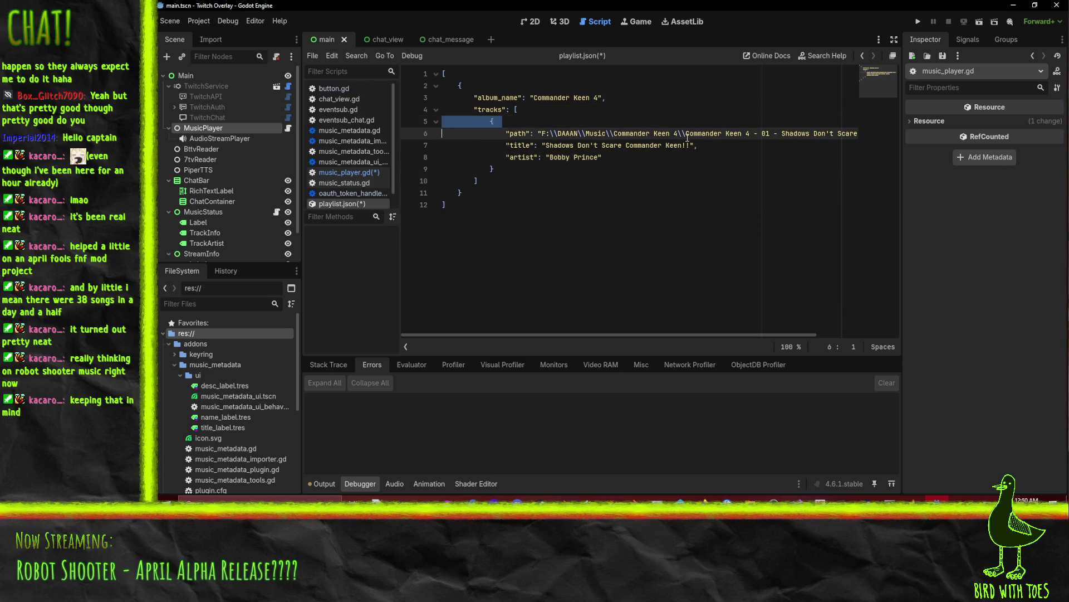
# Step: Duplicate the track object below the first, separating them with a comma
pyautogui.press('Escape')
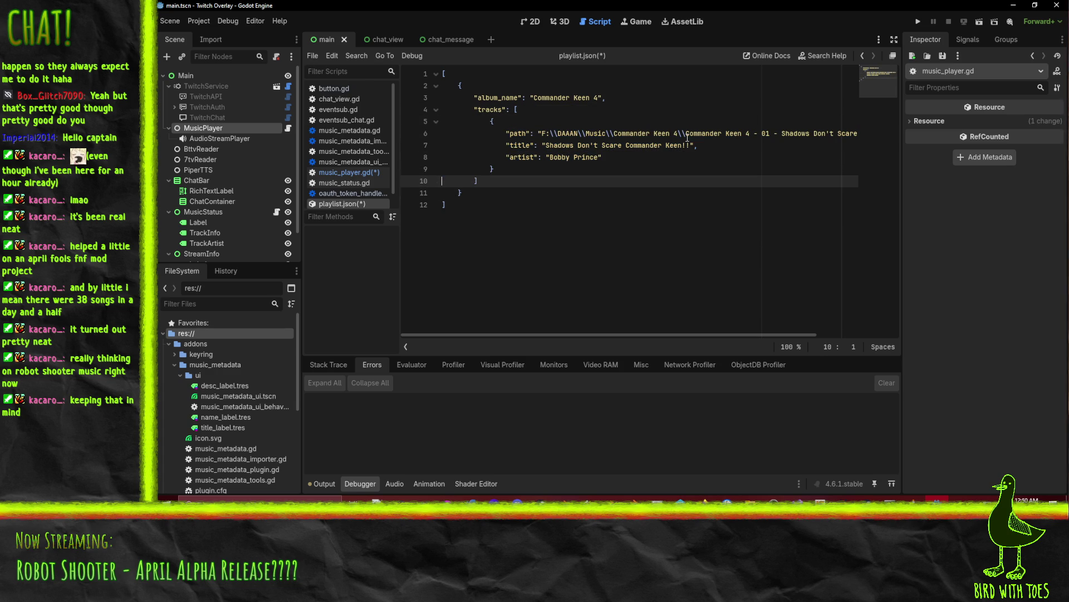
pyautogui.hotkey('ctrl', 'v')
pyautogui.press('Up')
pyautogui.press('Up')
pyautogui.press('Up')
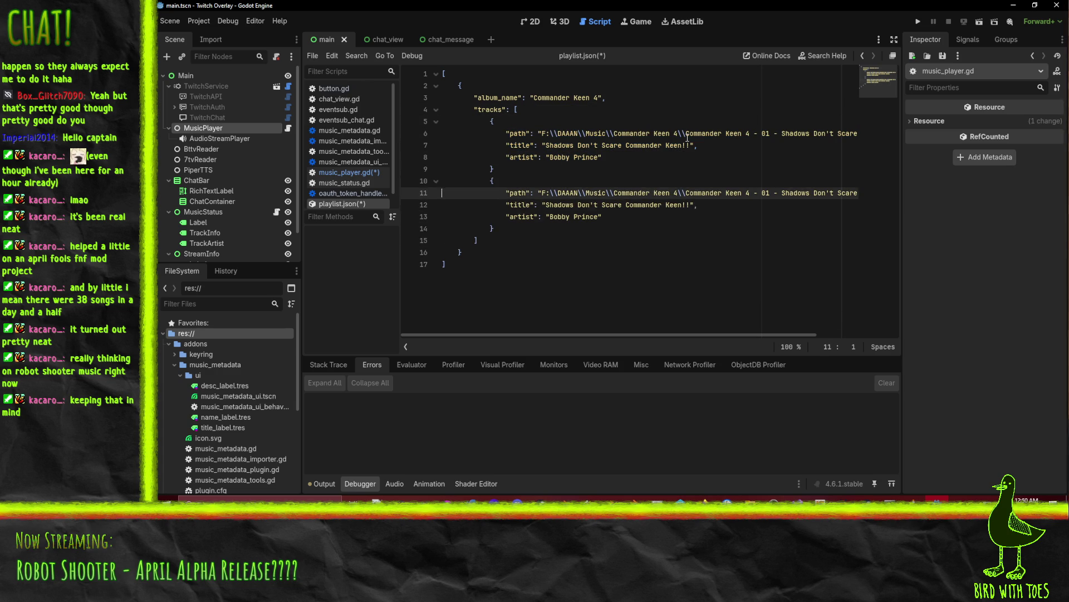
pyautogui.press('End')
pyautogui.write(',')
pyautogui.press('Down')
pyautogui.press('Down')
# Step: Replace the second track's file name with track 05's, keeping the .mp3 extension
pyautogui.hotkey('alt', 'Tab')
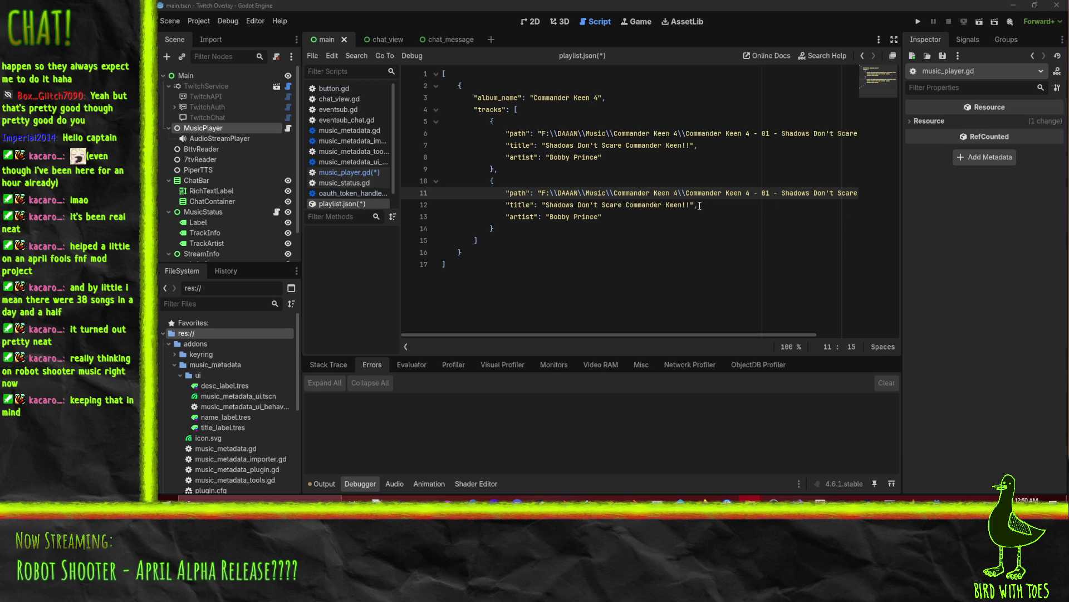
pyautogui.hotkey('shift', 'End')
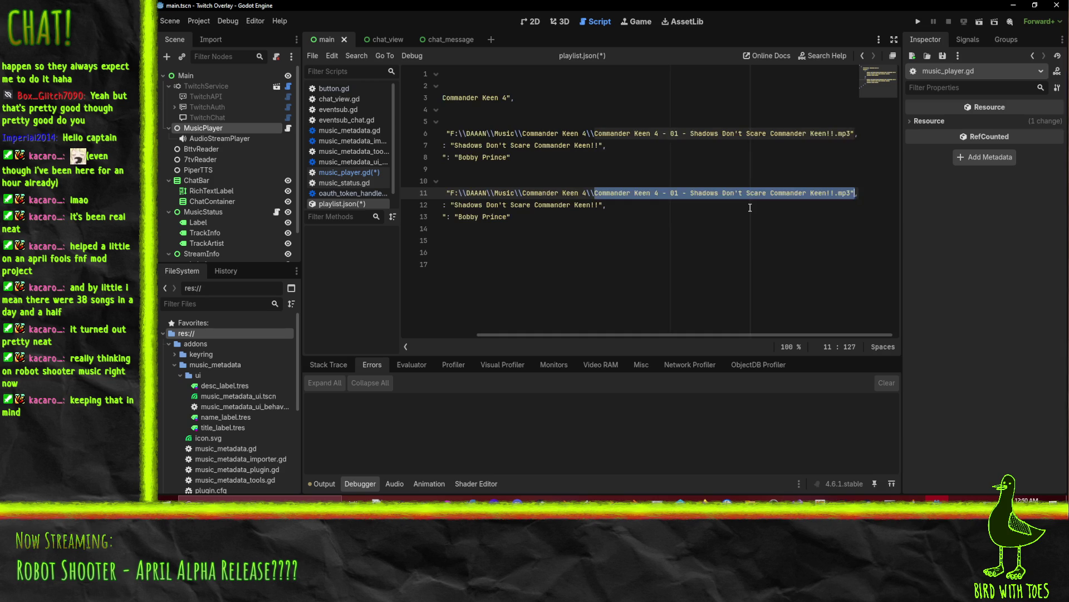
pyautogui.hotkey('shift', 'Left')
pyautogui.hotkey('shift', 'Left')
pyautogui.hotkey('shift', 'Left')
pyautogui.write('Commander Keen 4 - 05 - Welcome to a Kick In Yore Pants In Good Ole Hillville!!')
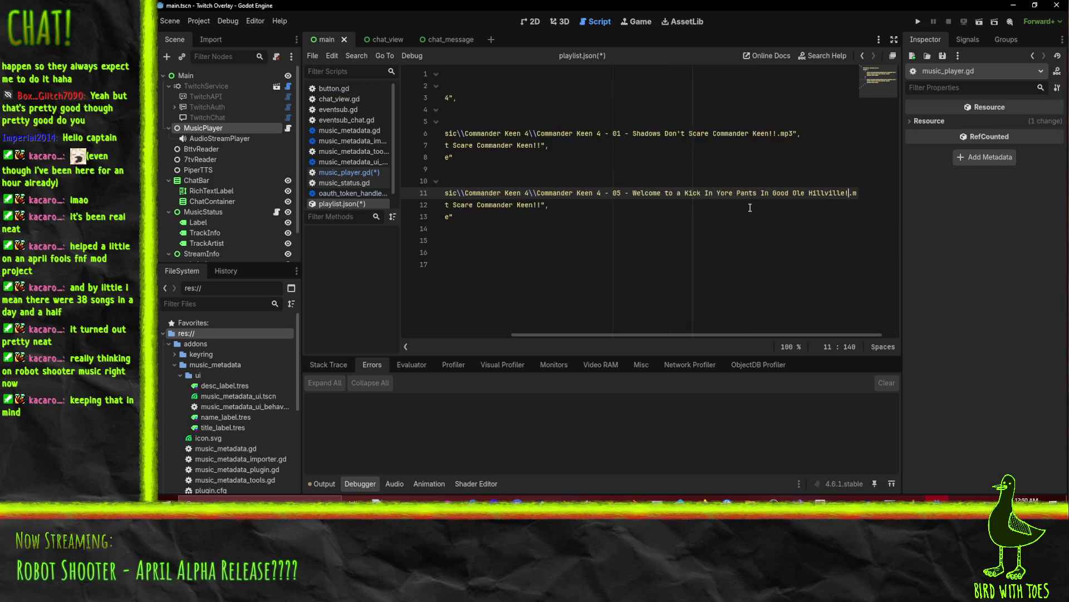
# Step: Set the second title to "Welcome to a Kick In Yore Pants In Good Ole Hillville!" and save
pyautogui.doubleClick(635, 193)
pyautogui.press('Down')
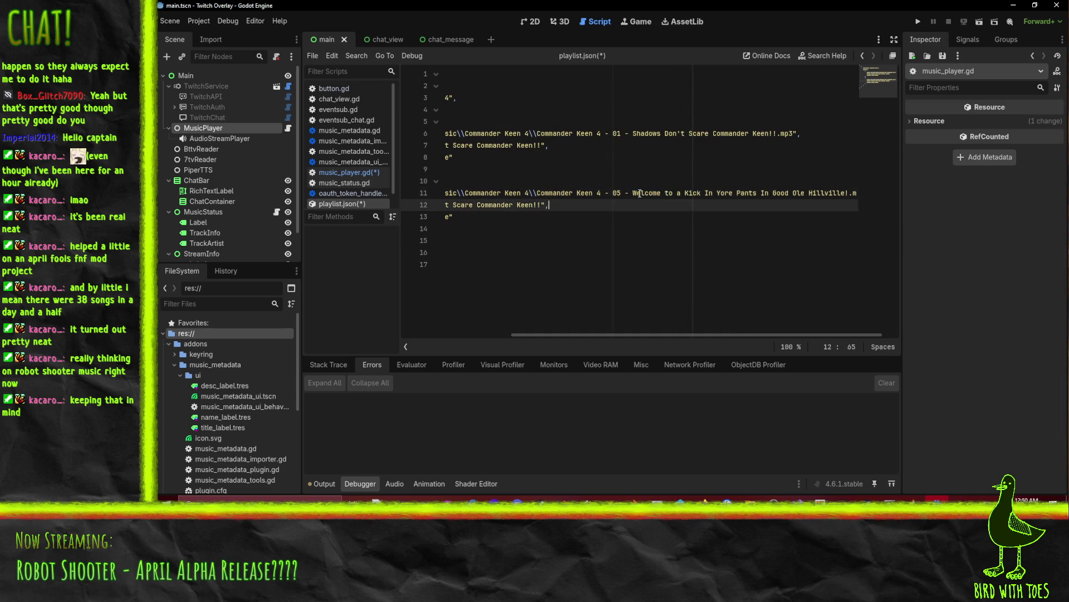
pyautogui.moveTo(634, 193); pyautogui.dragTo(851, 192)
pyautogui.hotkey('ctrl', 'c')
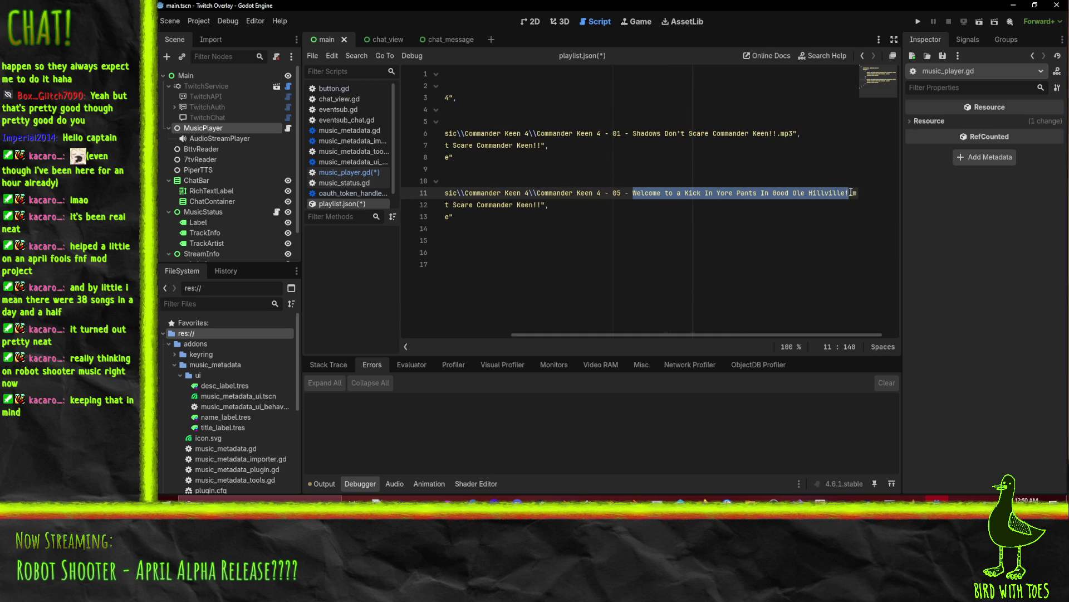
pyautogui.click(541, 205)
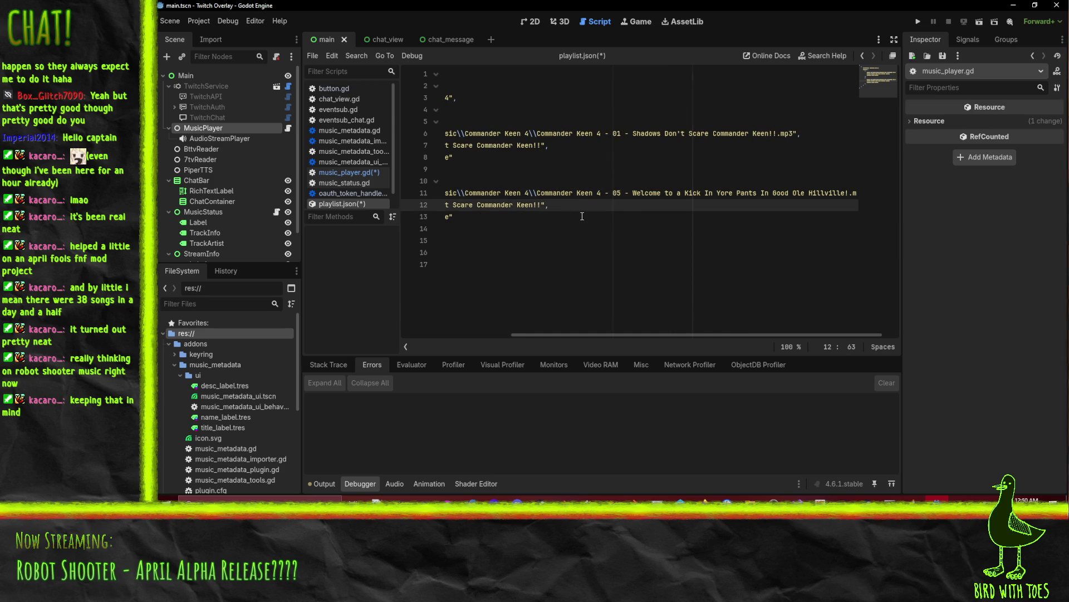
pyautogui.hotkey('ctrl', 'shift', 'Left')
pyautogui.hotkey('ctrl', 'shift', 'Left')
pyautogui.hotkey('ctrl', 'shift', 'Left')
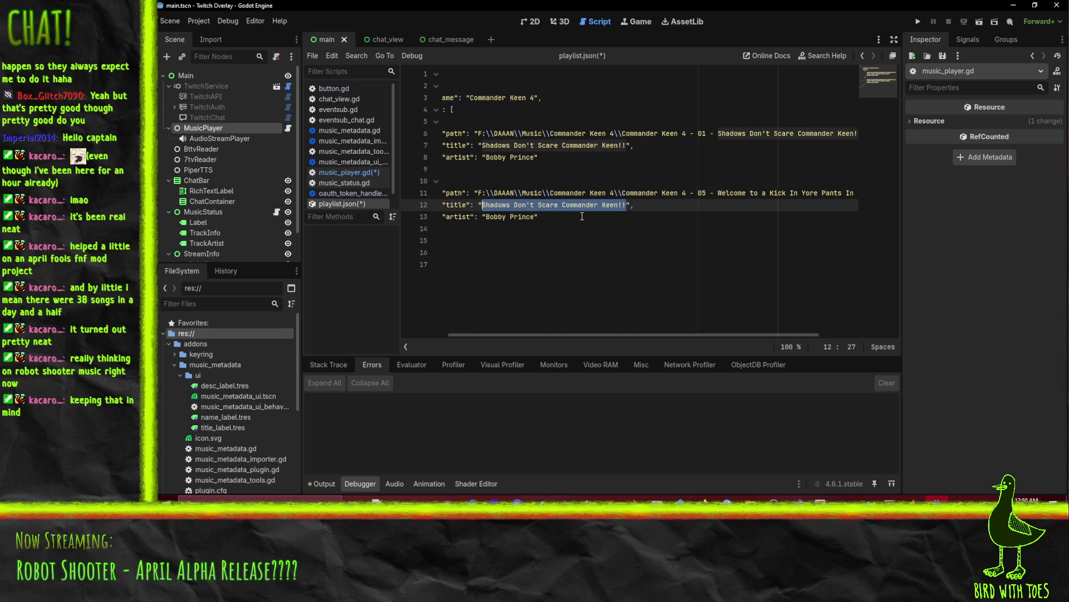
pyautogui.hotkey('ctrl', 'v')
pyautogui.press('Home')
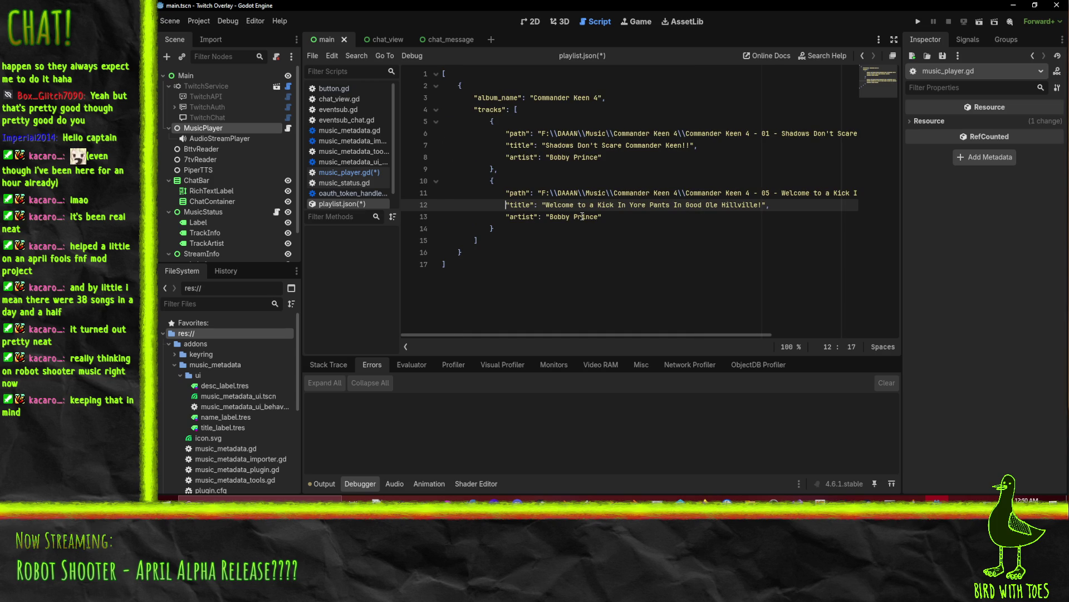
pyautogui.hotkey('ctrl', 's')
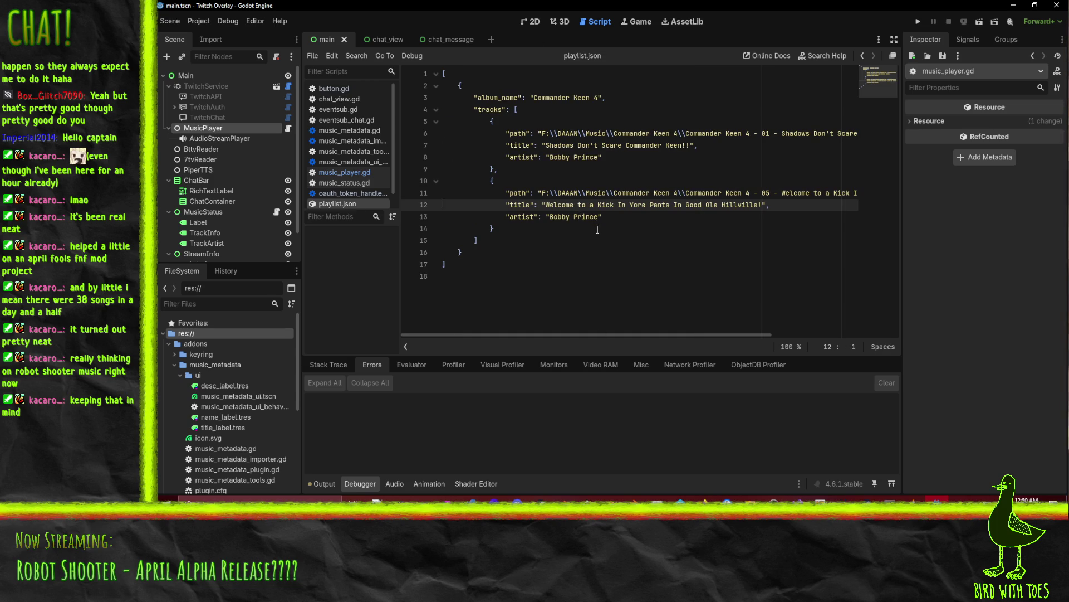
# Step: Switch to music_player.gd and scroll to the loaderThread null check
pyautogui.click(344, 172)
pyautogui.scroll(-10, 601, 229)
pyautogui.scroll(6, 613, 215)
pyautogui.click(644, 247)
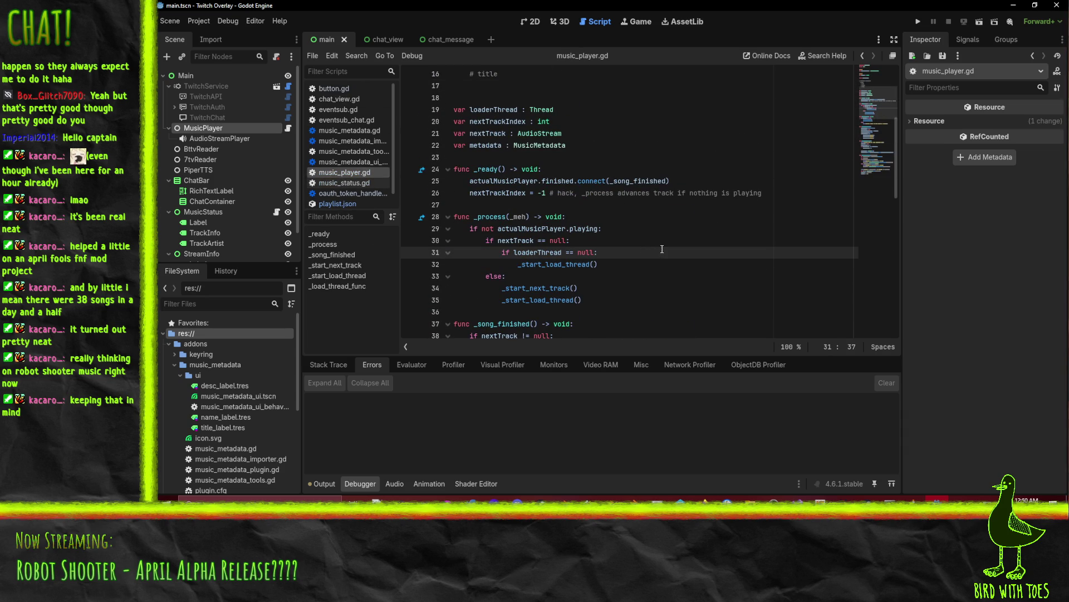
pyautogui.scroll(-3, 662, 252)
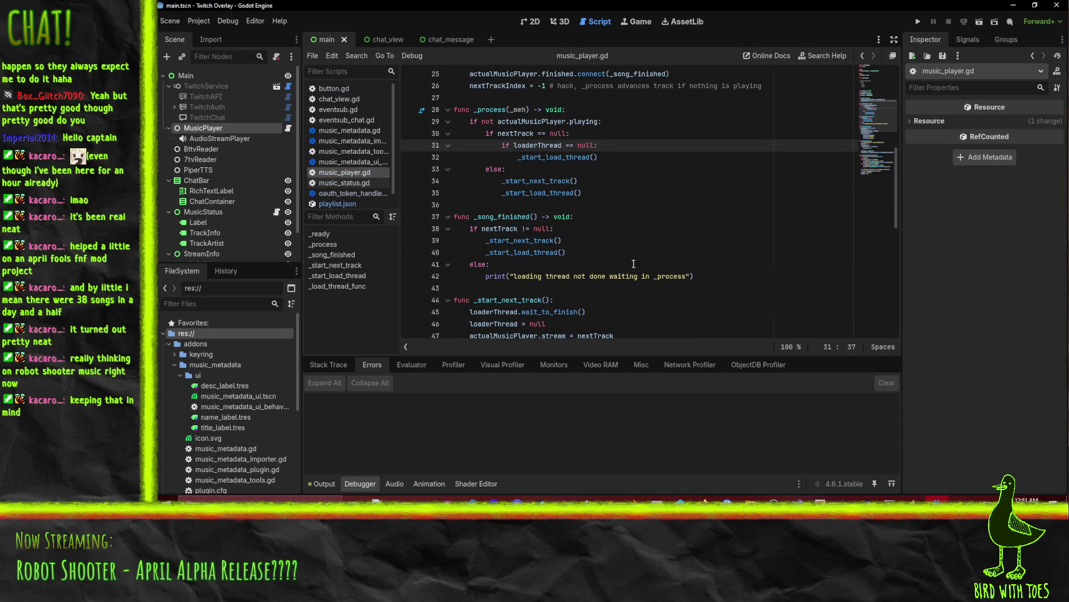
pyautogui.scroll(-2, 606, 277)
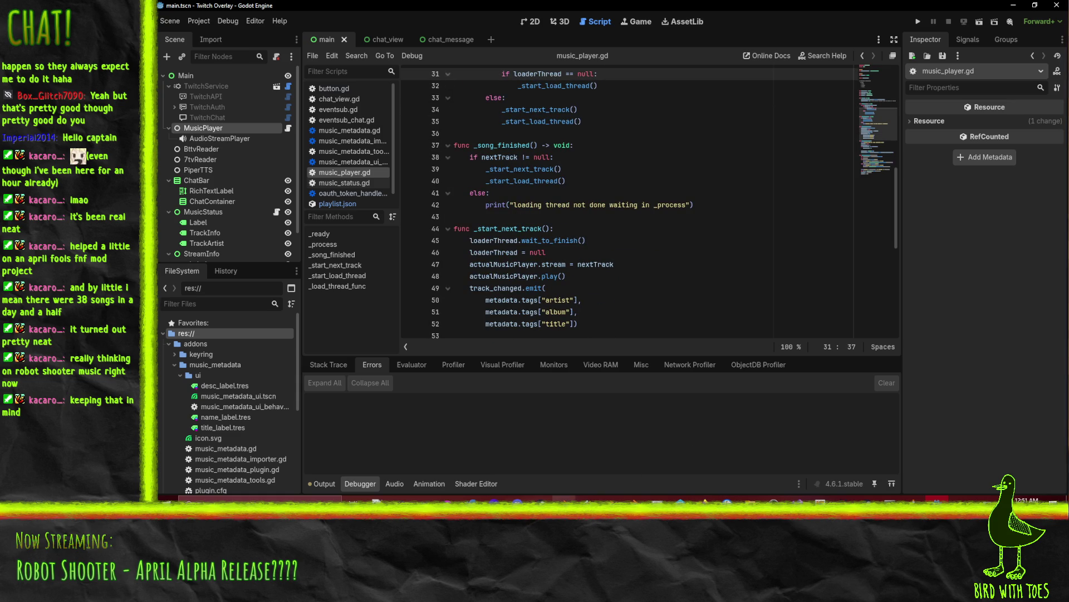
pyautogui.moveTo(564, 497)
# Step: Open a new empty line directly below the func _ready() header
pyautogui.click(612, 230)
pyautogui.scroll(-1, 681, 237)
pyautogui.scroll(-3, 681, 236)
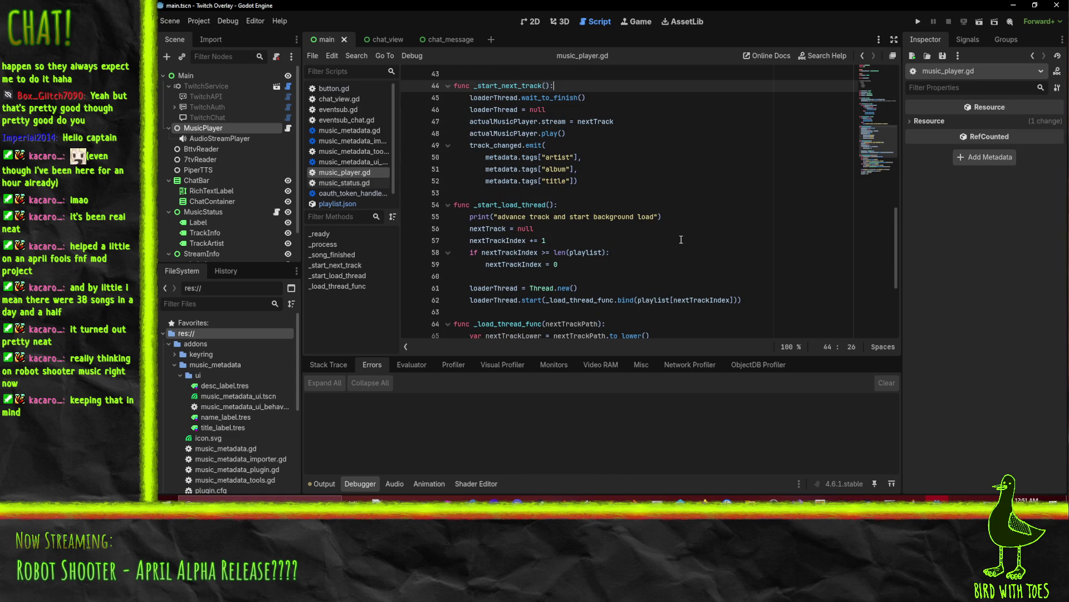
pyautogui.scroll(-3, 547, 238)
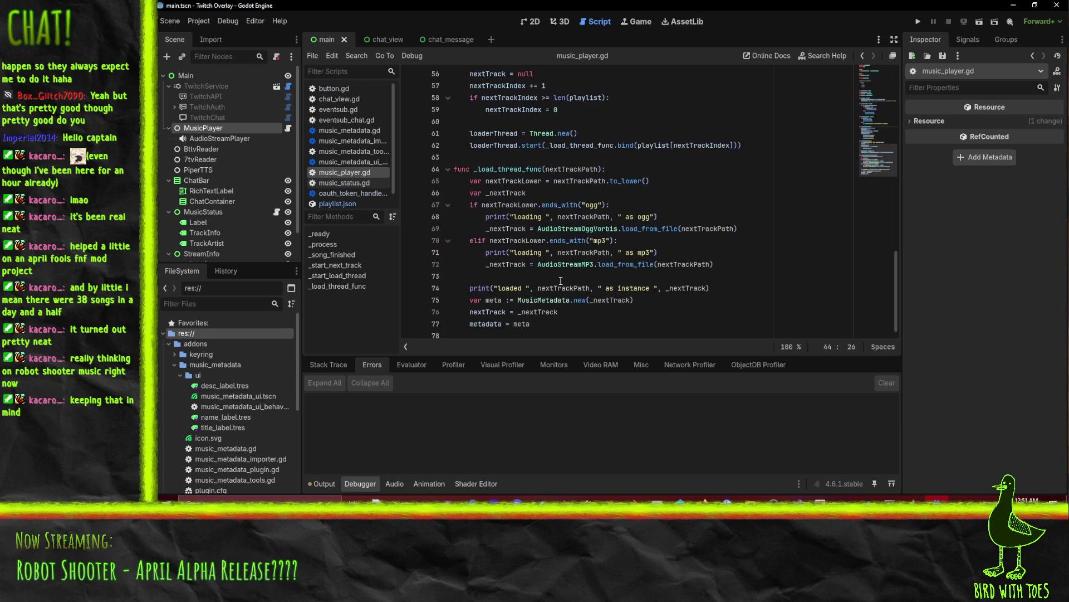
pyautogui.scroll(10, 560, 281)
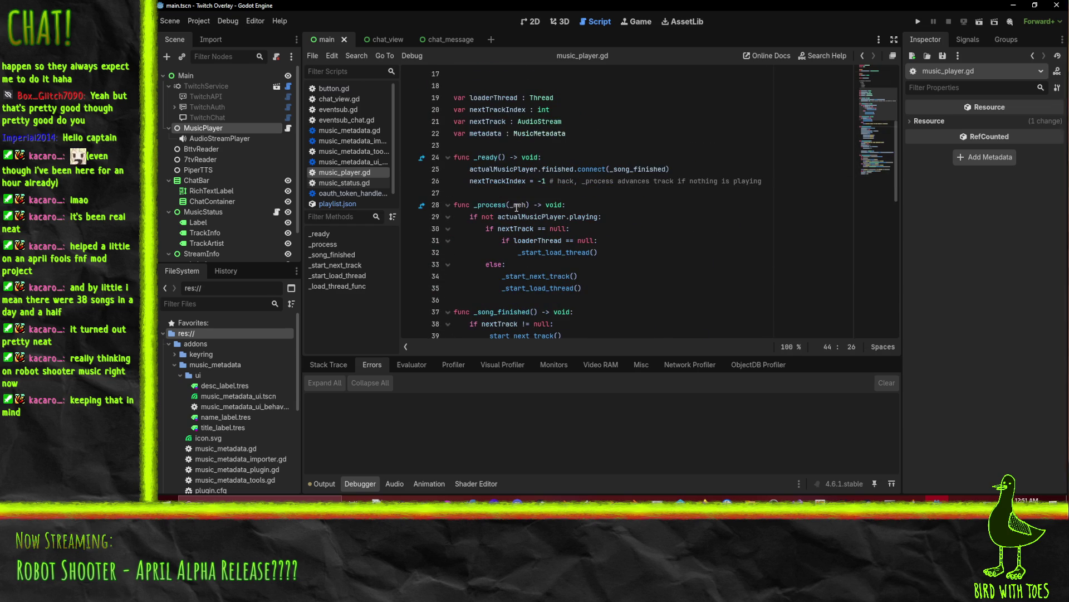
pyautogui.scroll(1, 516, 207)
pyautogui.click(576, 192)
pyautogui.scroll(2, 577, 192)
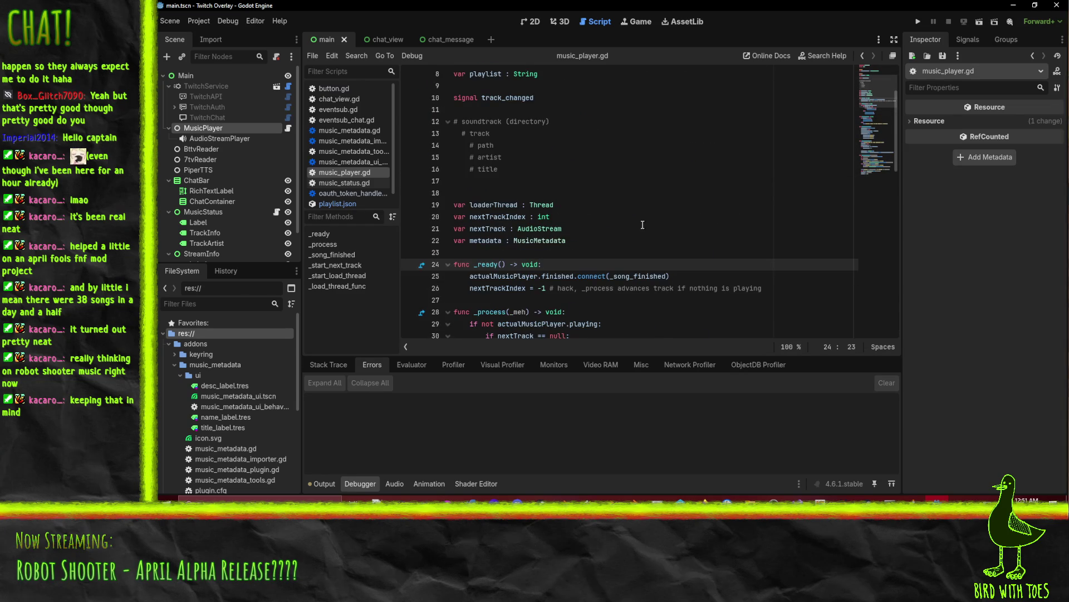
pyautogui.click(520, 193)
pyautogui.click(577, 266)
pyautogui.press('Return')
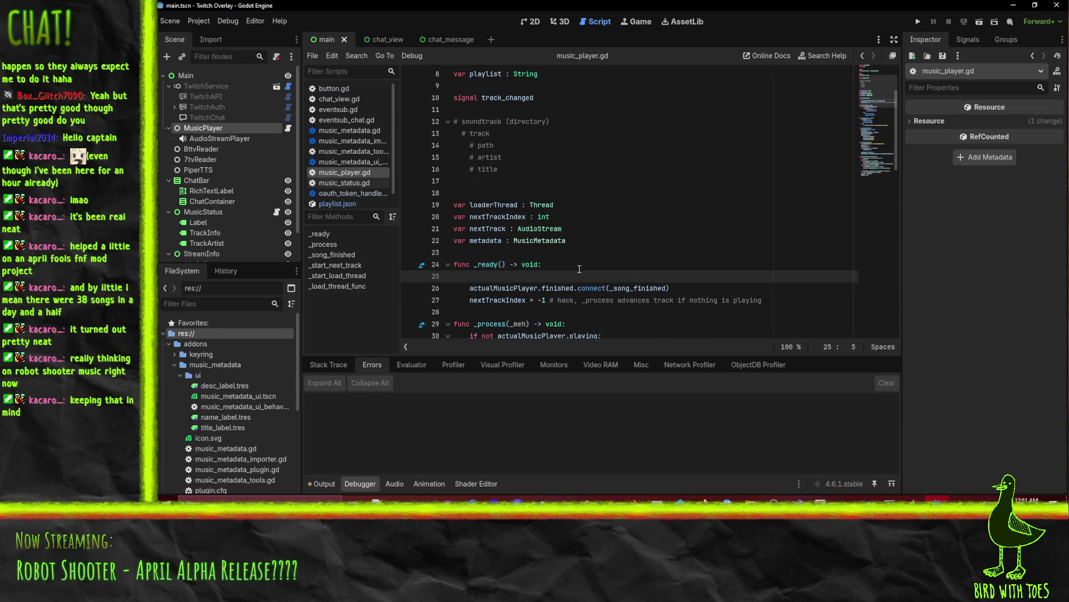
# Step: Write JSON.parse_string(playlist_json_str) as the first line of _ready
pyautogui.write('json')
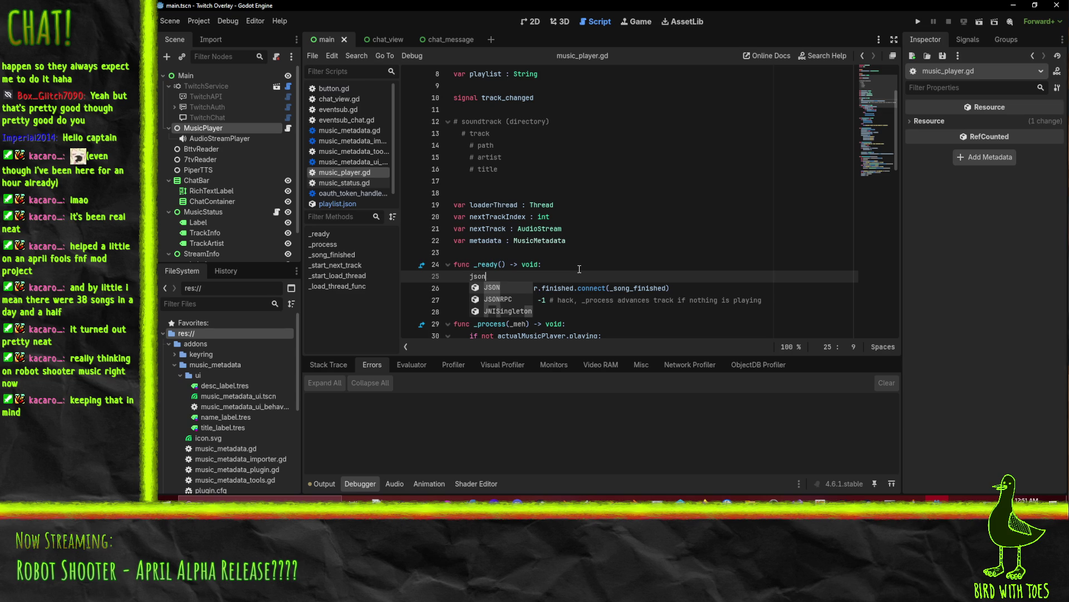
pyautogui.press('Return')
pyautogui.write('.par')
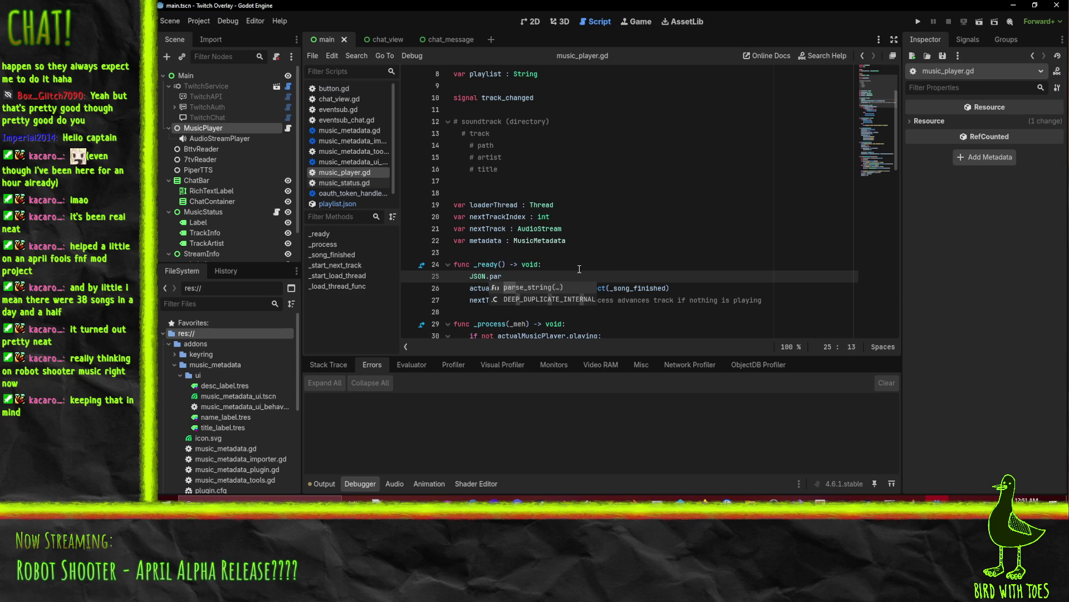
pyautogui.press('Return')
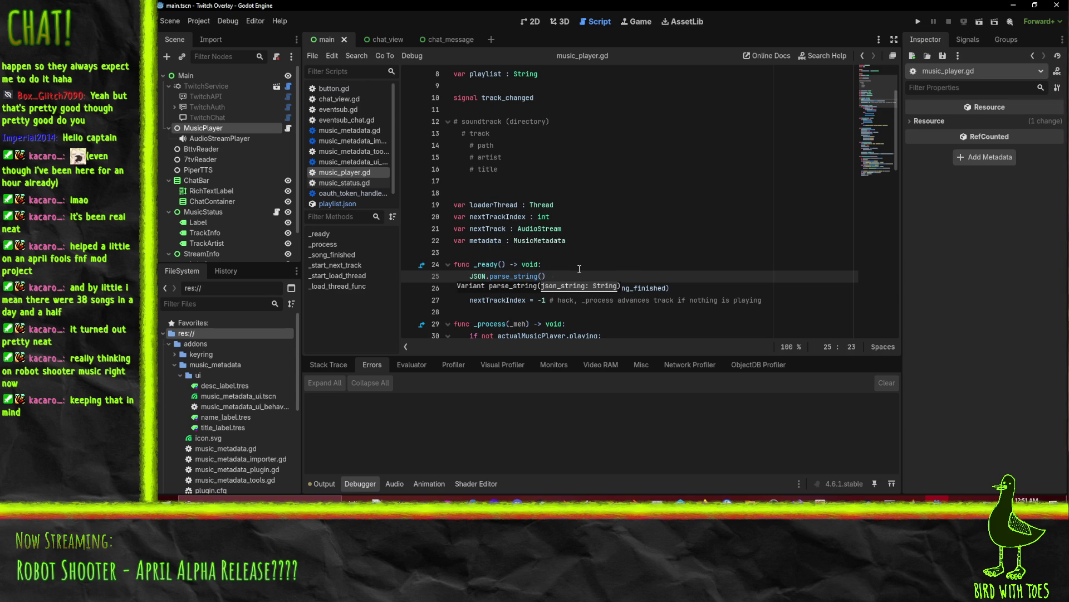
pyautogui.write('playlistJ')
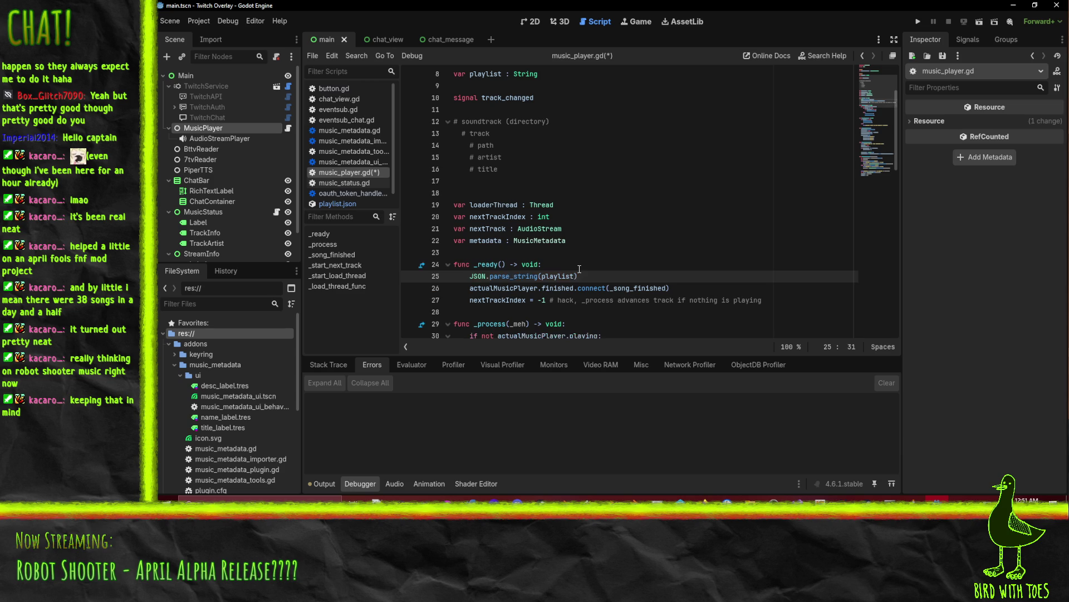
pyautogui.write('json_str')
pyautogui.hotkey('ctrl', 'shift', 'Return')
# Step: Declare 'var playlist_json_str : String' on the line above the parse call
pyautogui.write('var playlist_so')
pyautogui.press('BackSpace')
pyautogui.write('json_str')
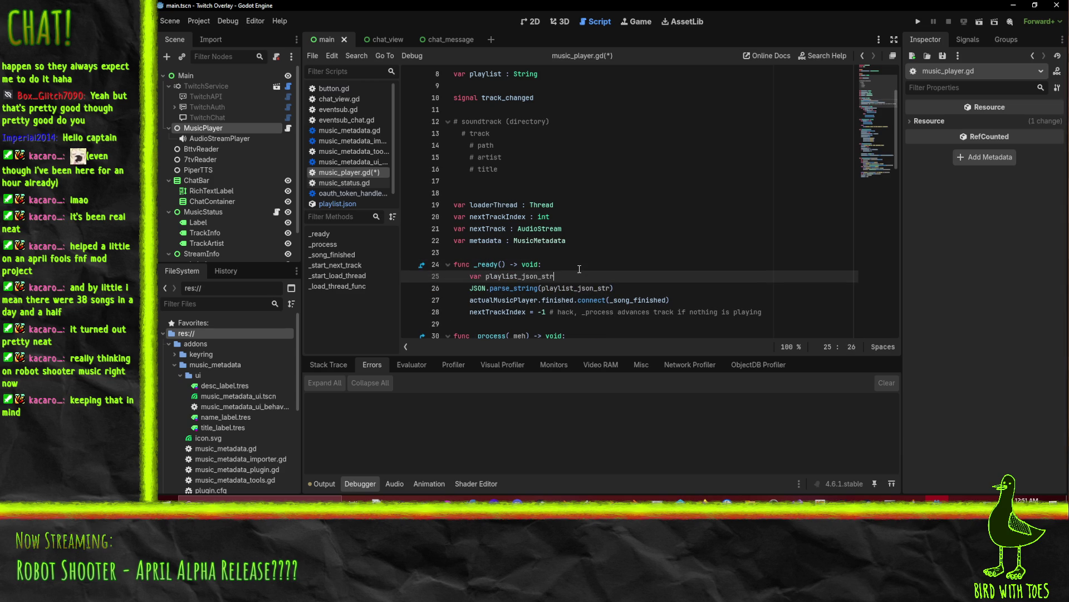
pyautogui.write(' : String')
pyautogui.press('Return')
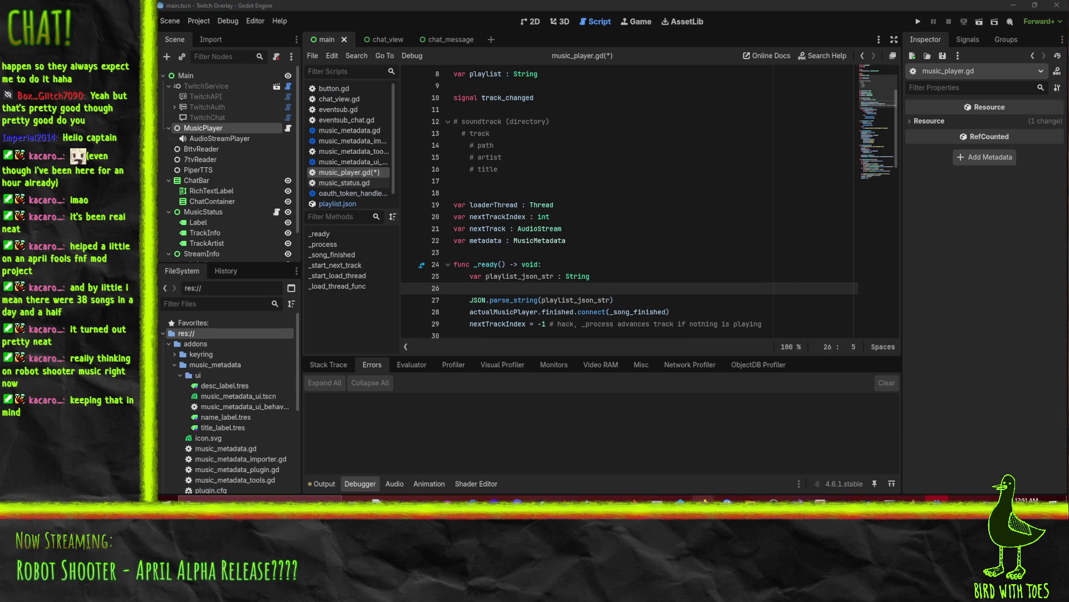
pyautogui.moveTo(703, 498)
pyautogui.click(665, 460)
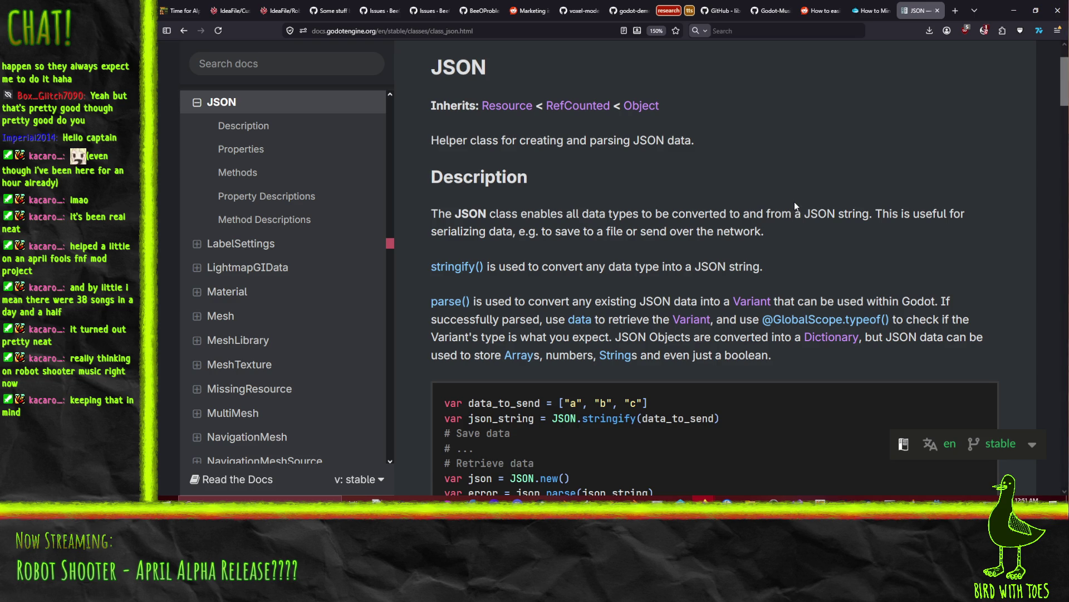
# Step: Search 'gdscript read file' and copy the FileAccess.open example from the FileAccess docs
pyautogui.click(955, 11)
pyautogui.write('gdscript read file')
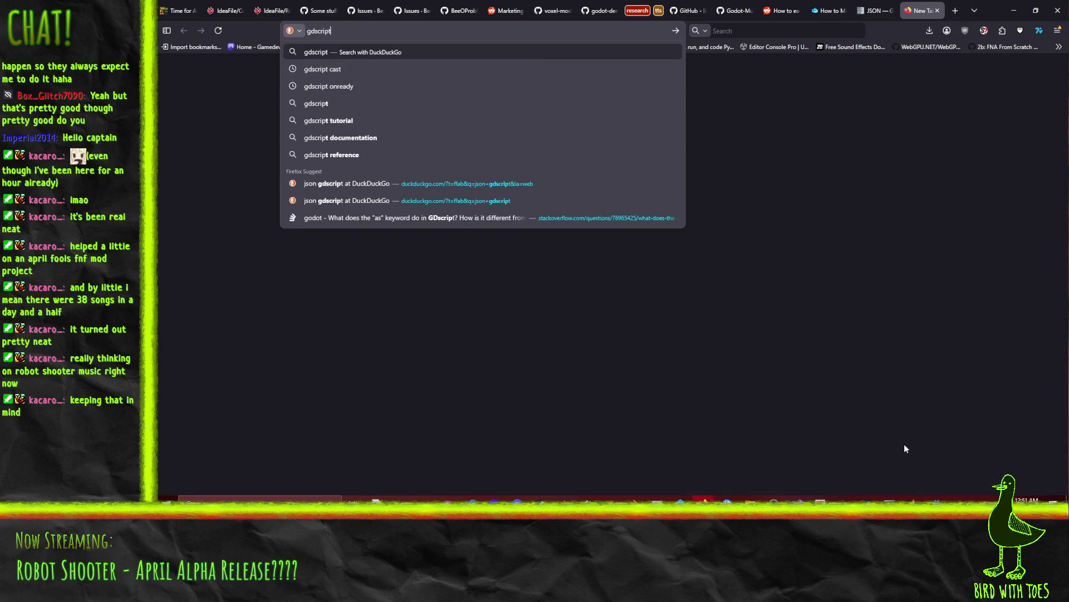
pyautogui.press('Return')
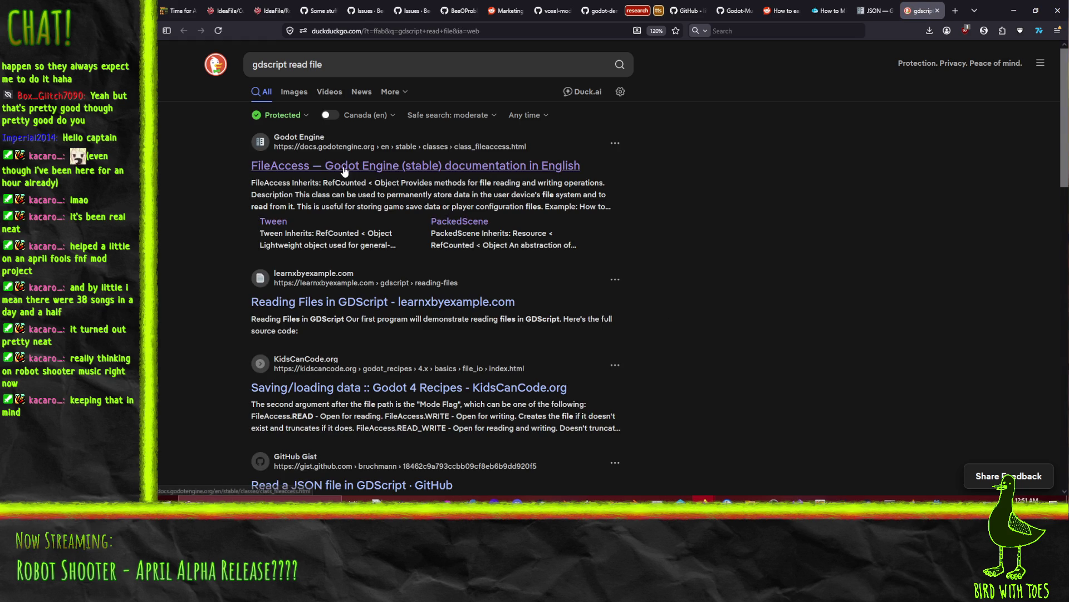
pyautogui.click(343, 169)
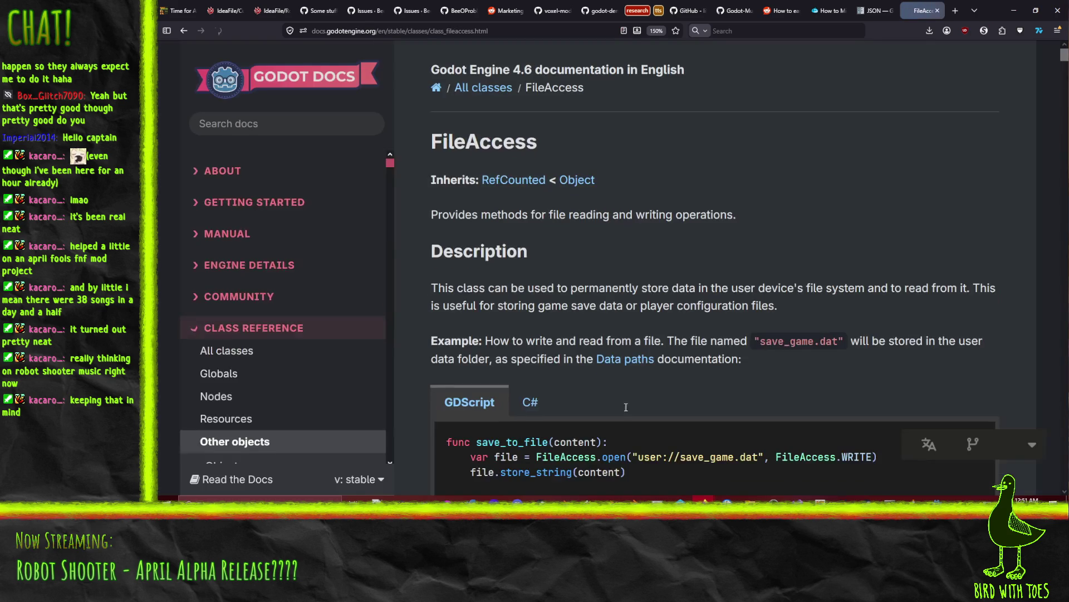
pyautogui.scroll(-5, 660, 276)
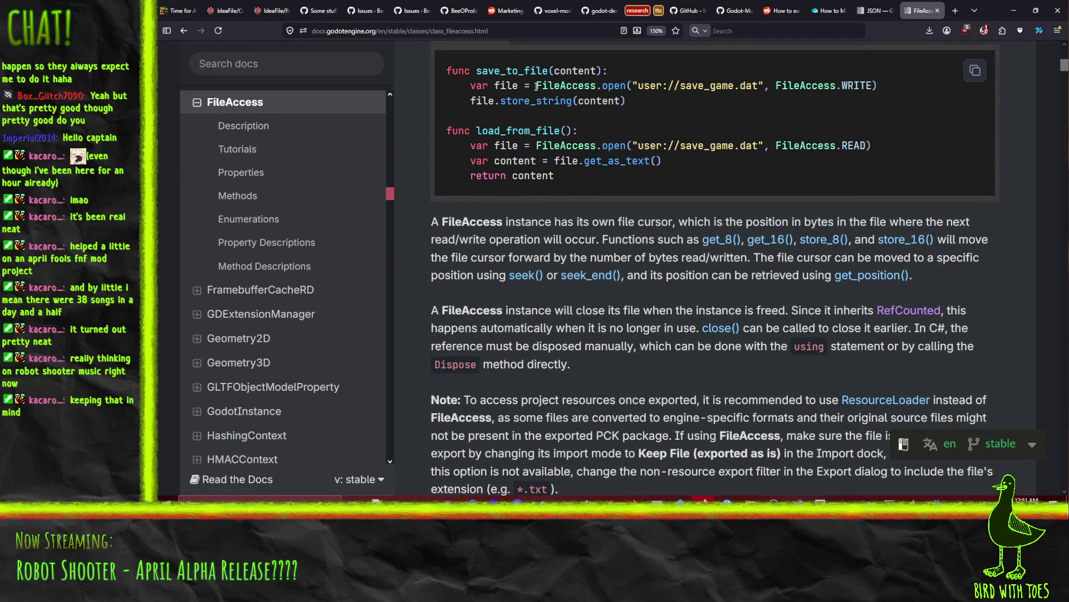
pyautogui.moveTo(534, 86); pyautogui.dragTo(894, 84)
pyautogui.hotkey('ctrl', 'c')
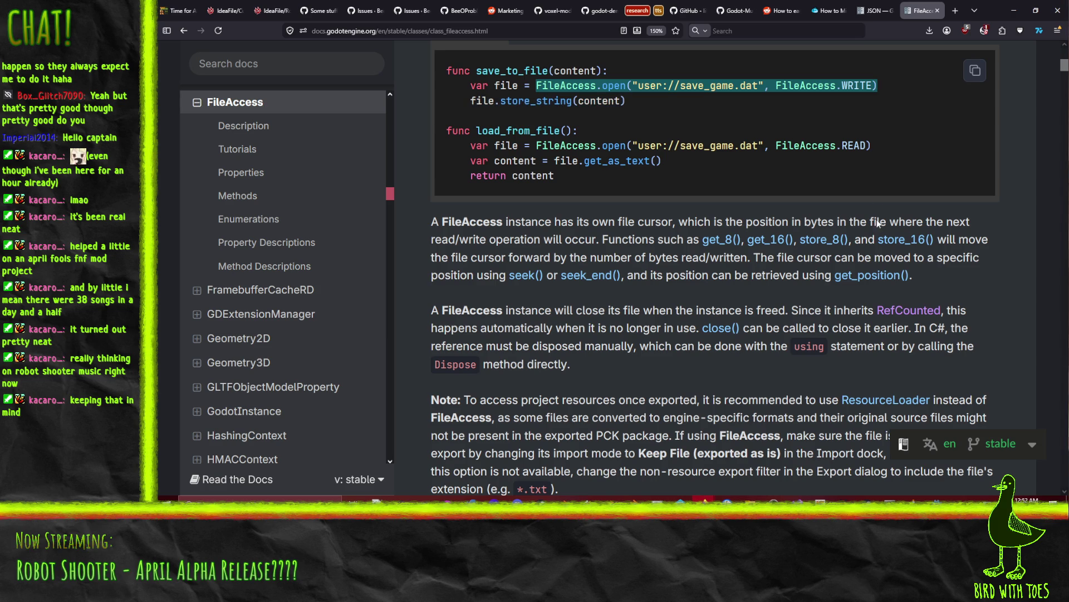
pyautogui.hotkey('alt', 'Tab')
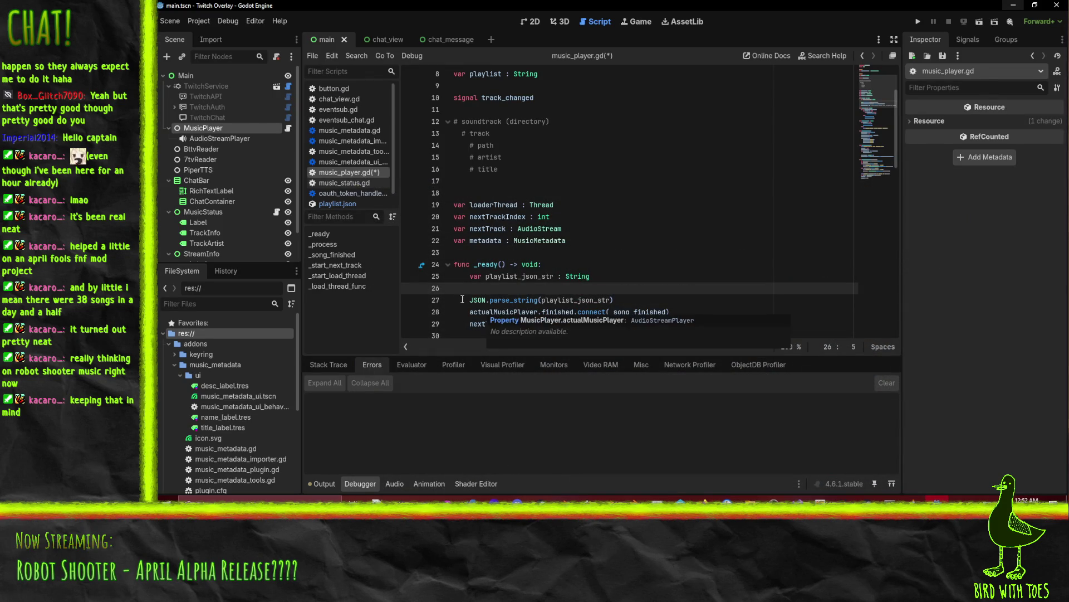
# Step: Paste the example and change it to FileAccess.open("res://playlist.json", FileAccess.READ)
pyautogui.hotkey('ctrl', 'v')
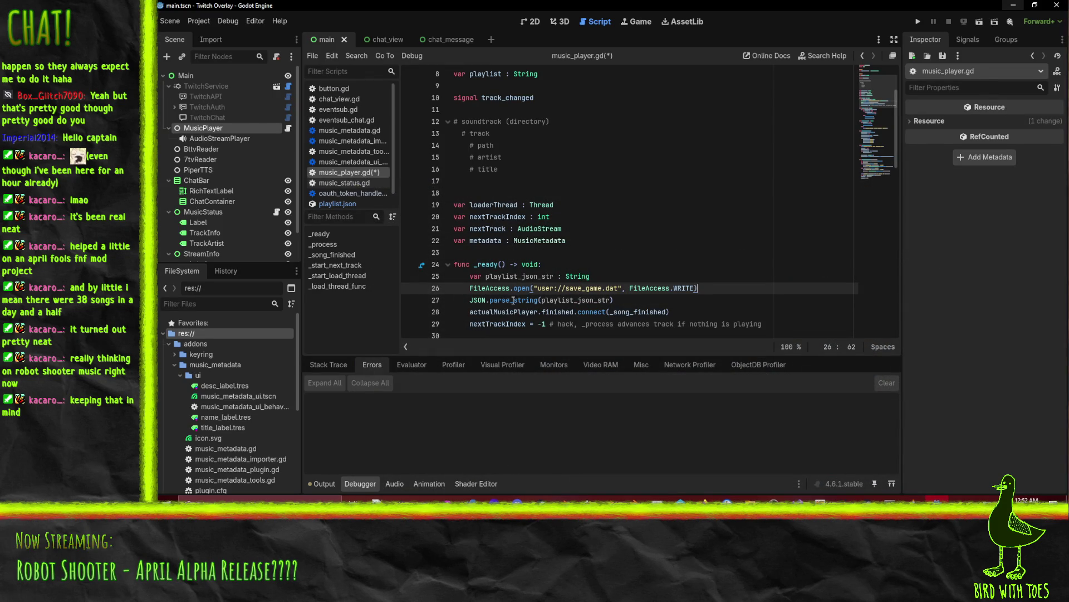
pyautogui.doubleClick(683, 288)
pyautogui.write('RE')
pyautogui.press('Return')
pyautogui.doubleClick(546, 288)
pyautogui.write('res')
pyautogui.press('Right')
pyautogui.press('Right')
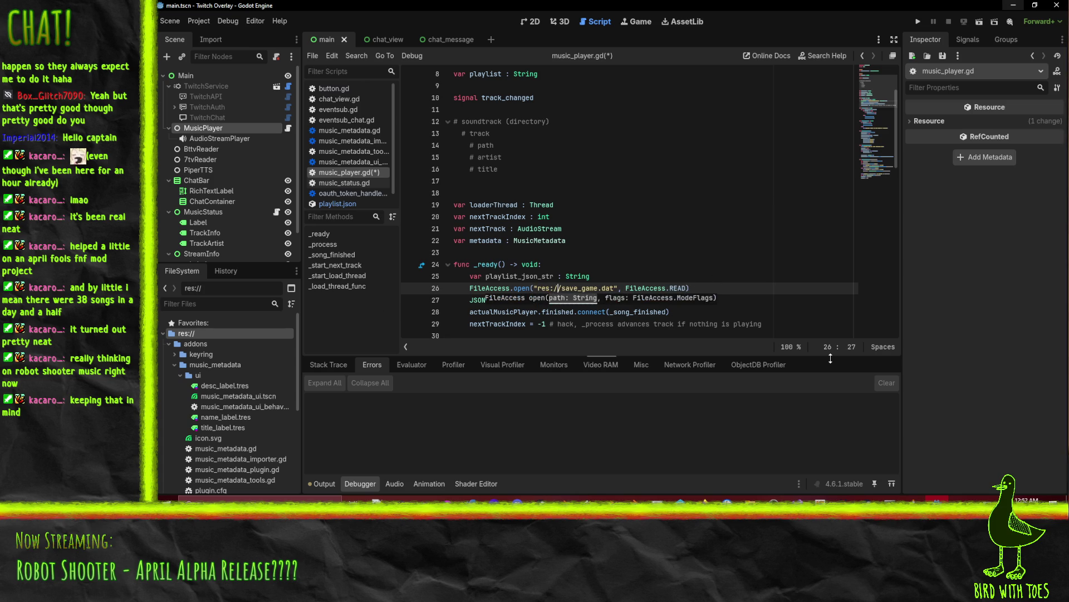
pyautogui.hotkey('ctrl', 'shift', 'Right')
pyautogui.hotkey('ctrl', 'shift', 'Right')
pyautogui.hotkey('shift', 'Right')
pyautogui.hotkey('shift', 'Left')
pyautogui.write('playlist.json')
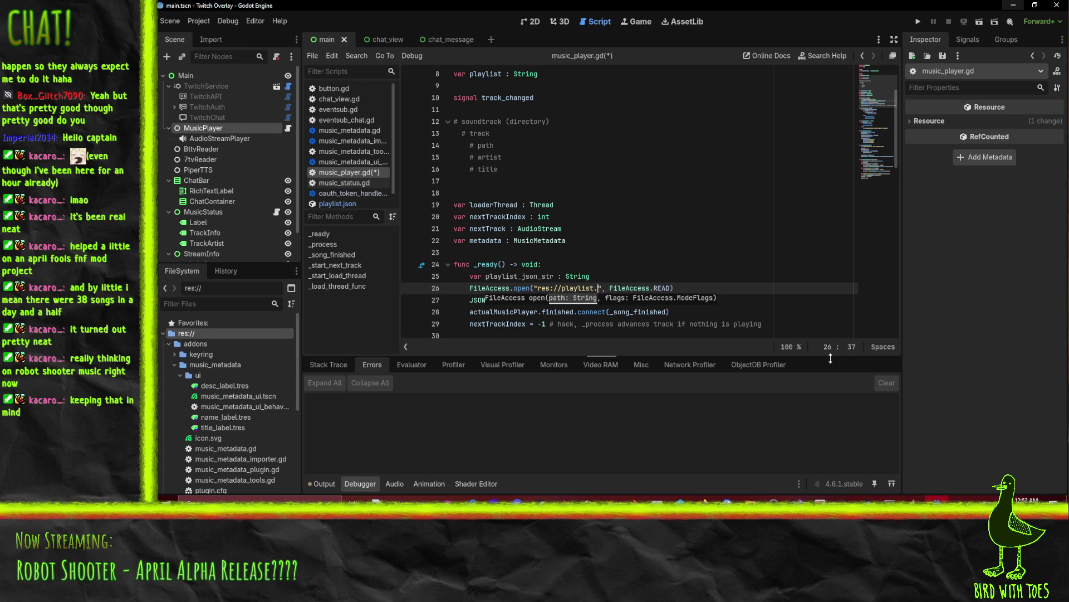
pyautogui.press('End')
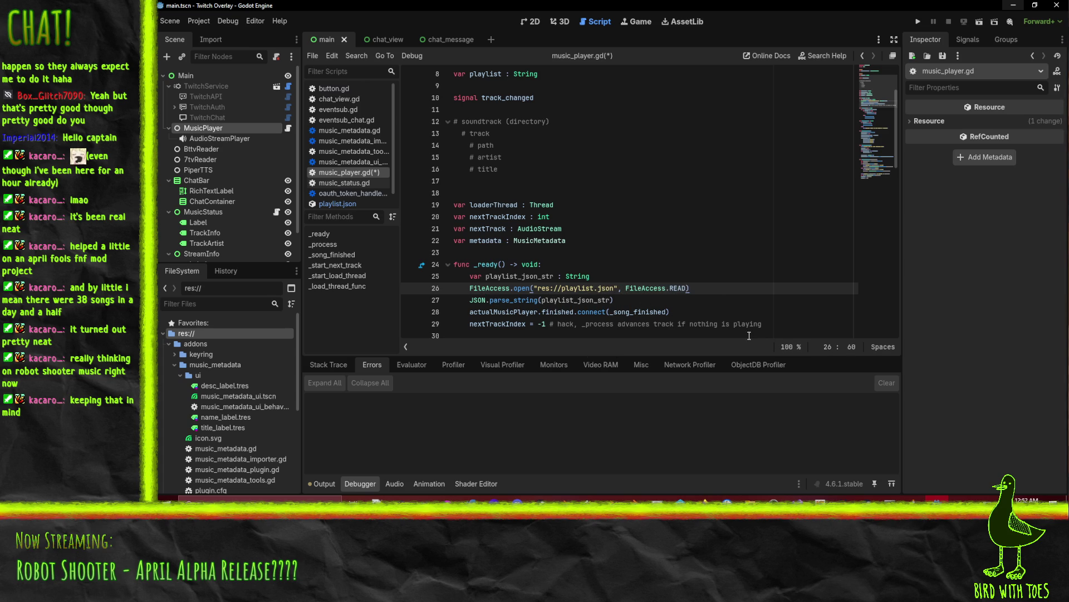
pyautogui.scroll(-2, 167, 409)
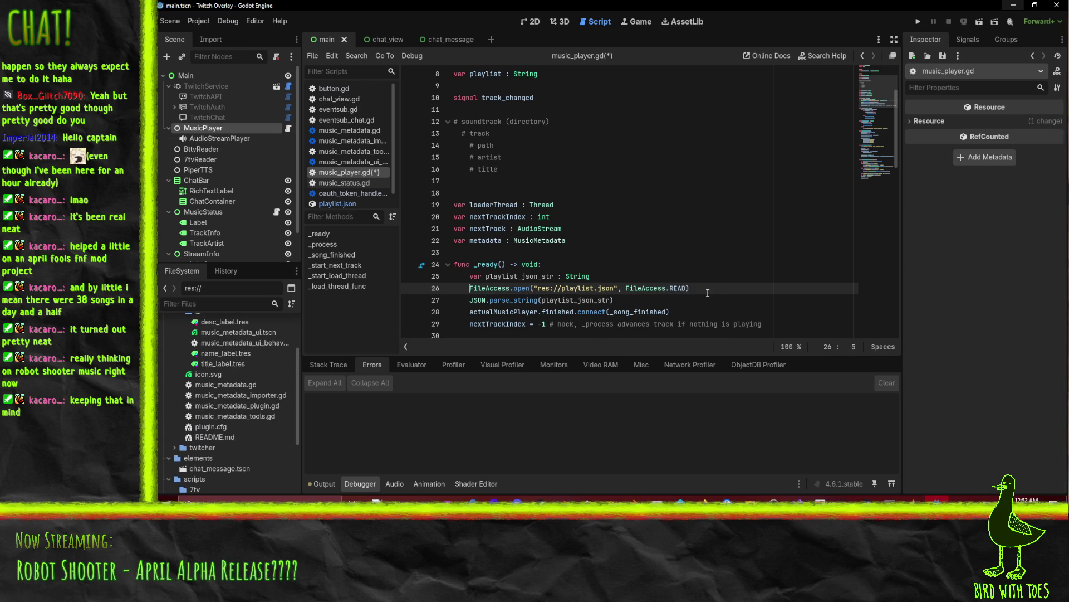
# Step: Assign the open call to 'var file' and add a file.get_as_text() line below
pyautogui.write('var file =')
pyautogui.press('End')
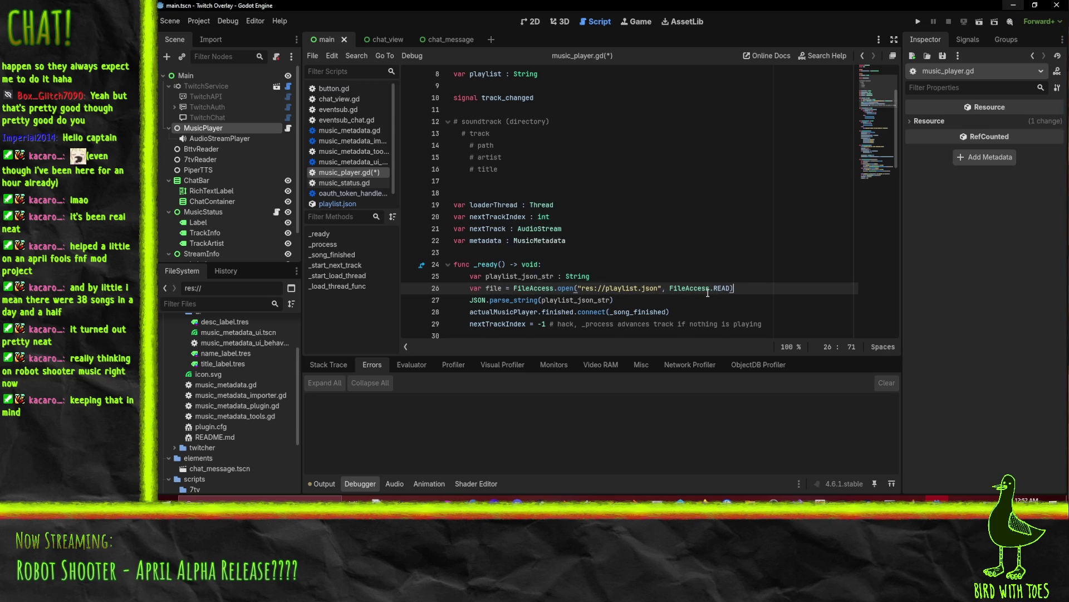
pyautogui.press('Return')
pyautogui.write('file.')
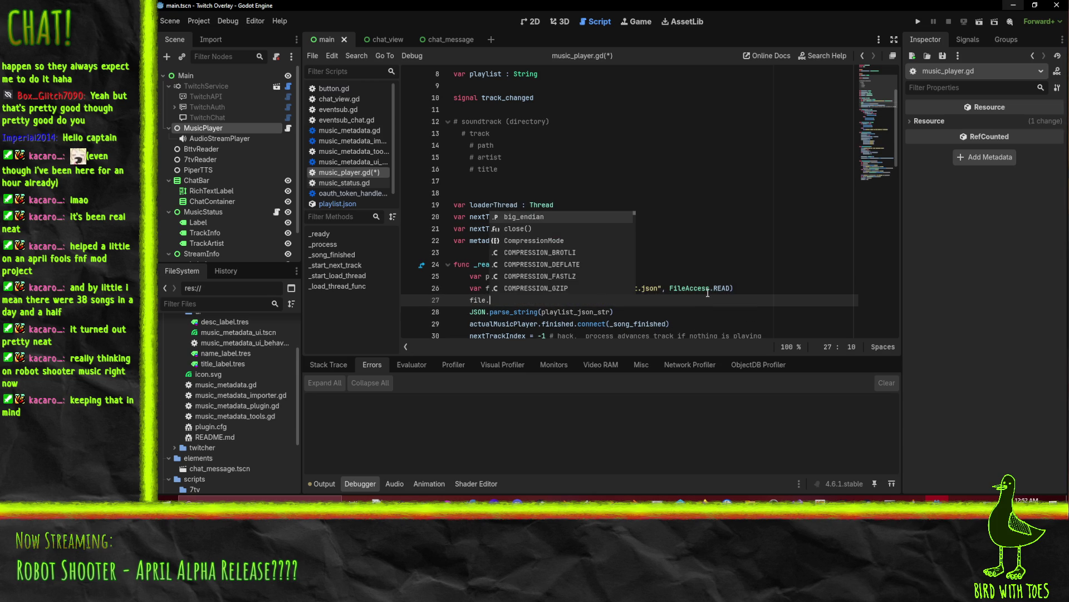
pyautogui.write('reads')
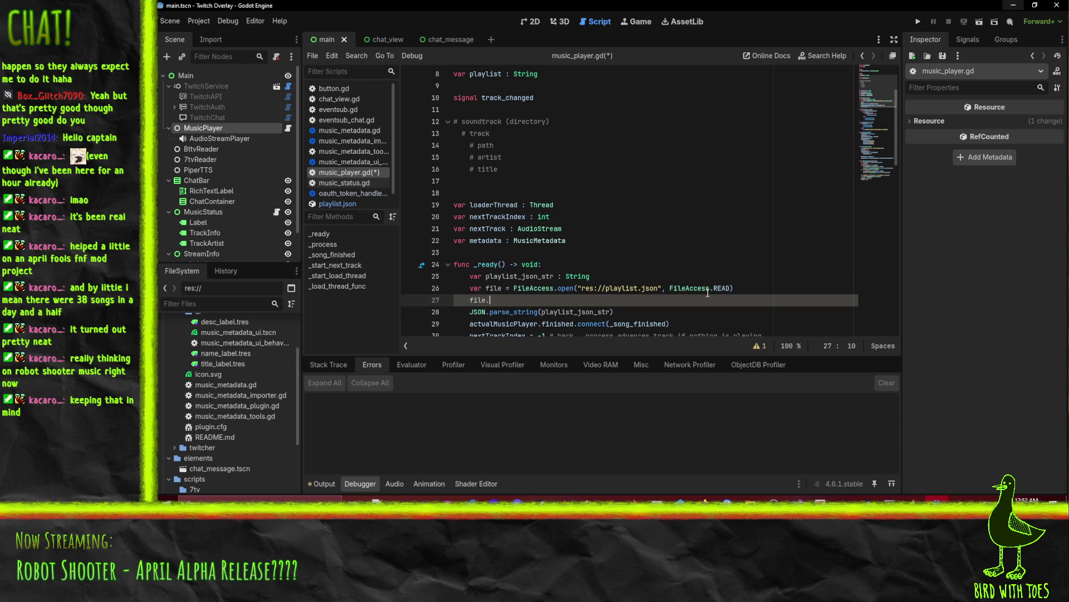
pyautogui.hotkey('ctrl', 'space')
pyautogui.press('Down')
pyautogui.press('Down')
pyautogui.press('Down')
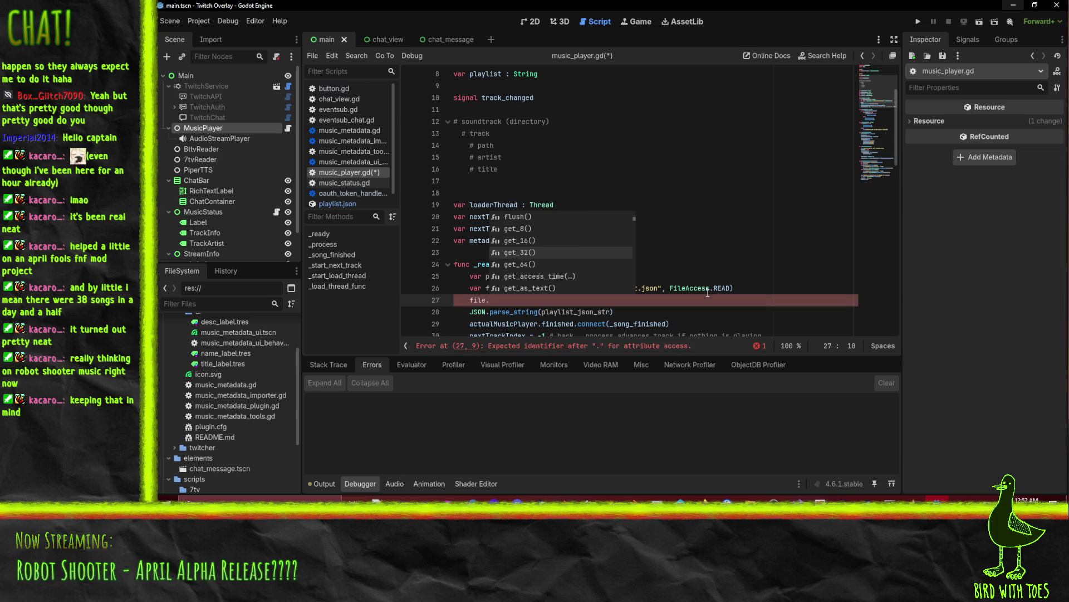
pyautogui.press('Down')
pyautogui.press('Down')
pyautogui.press('Down')
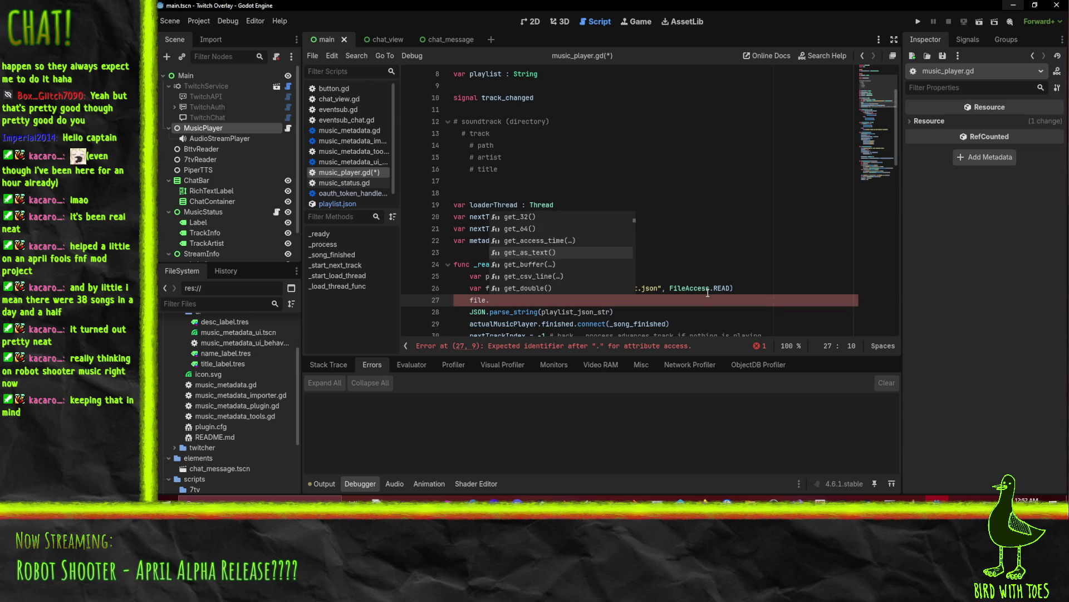
pyautogui.press('Return')
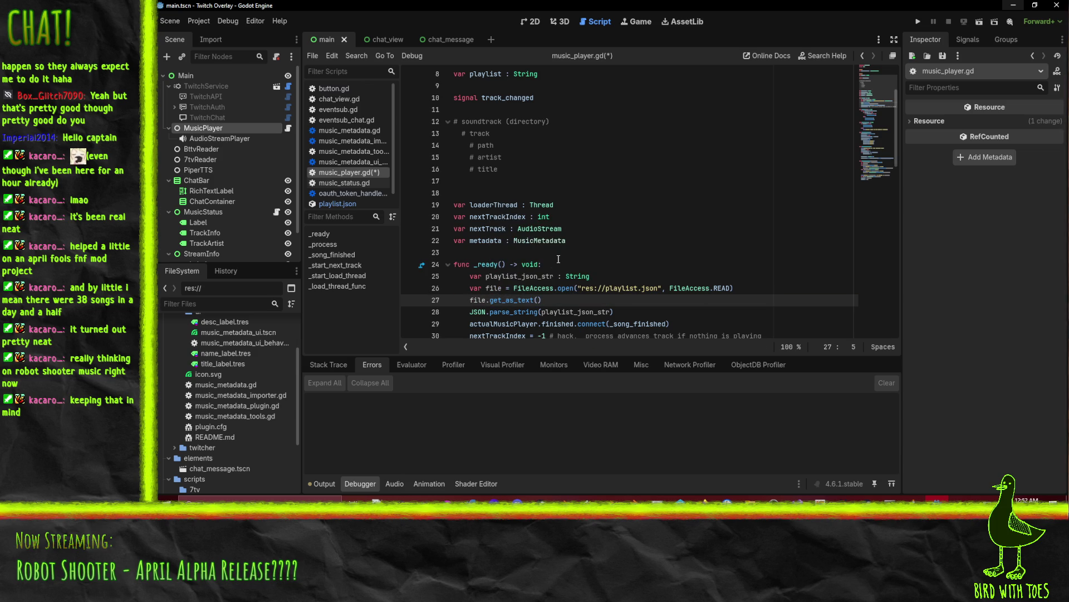
# Step: Make it 'var playlist_json_str : String = file.get_as_text()' and add a blank line after the parse call
pyautogui.click(553, 277)
pyautogui.hotkey('ctrl', 'x')
pyautogui.press('Down')
pyautogui.hotkey('ctrl', 'v')
pyautogui.press('BackSpace')
pyautogui.press('BackSpace')
pyautogui.press('BackSpace')
pyautogui.press('BackSpace')
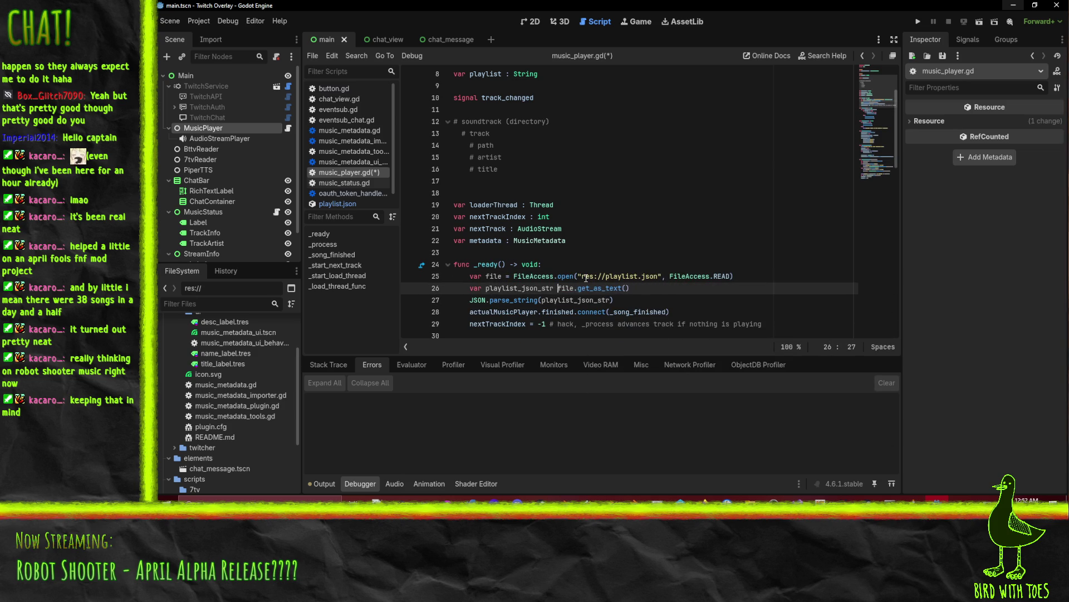
pyautogui.write('=')
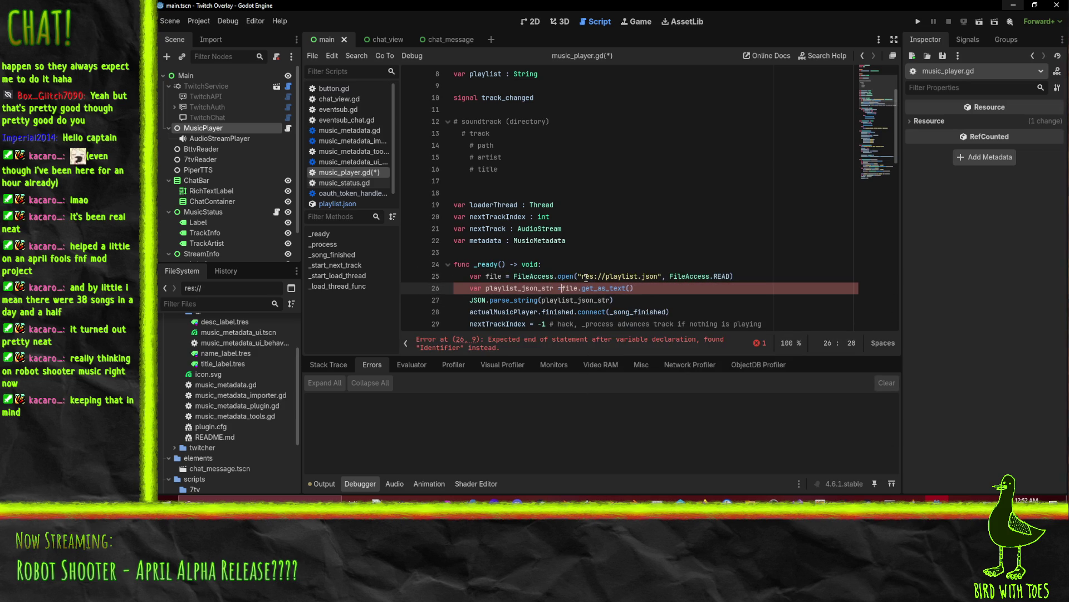
pyautogui.press('Escape')
pyautogui.press('Down')
pyautogui.press('End')
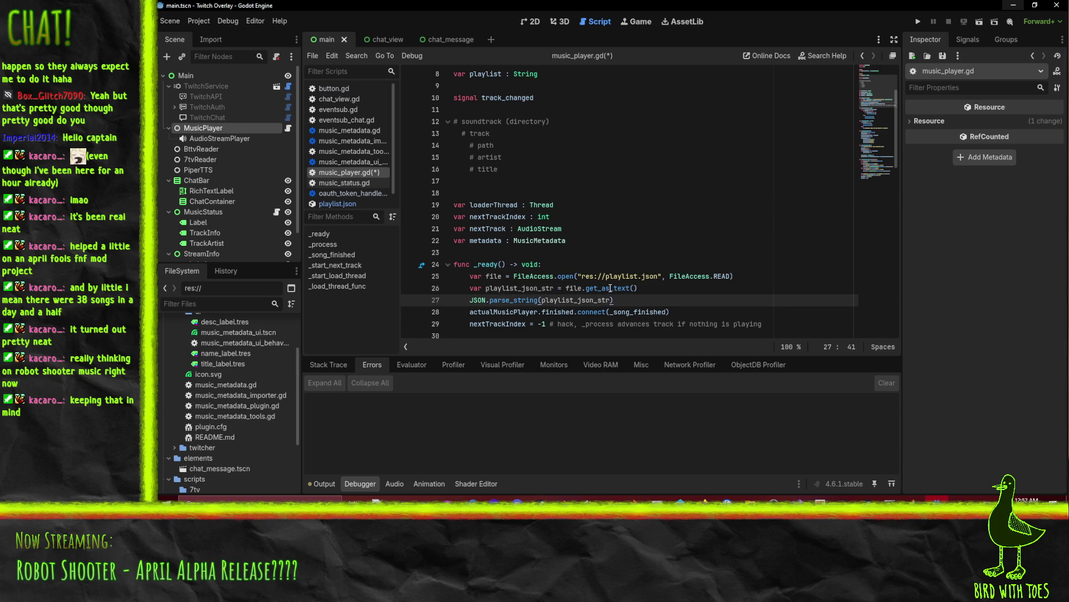
pyautogui.click(663, 290)
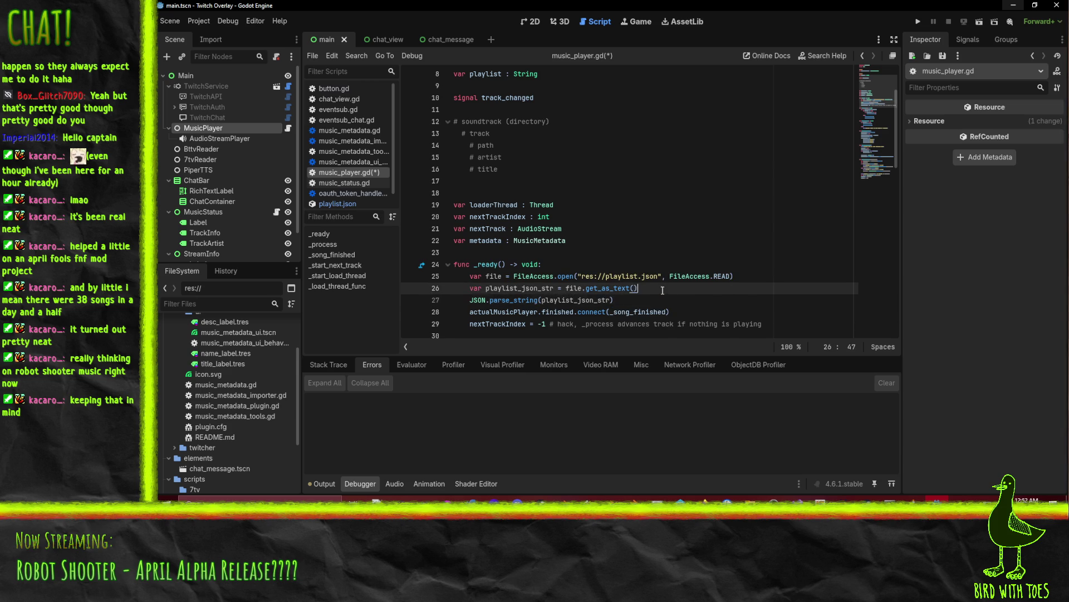
pyautogui.press('Down')
pyautogui.press('Return')
pyautogui.press('Up')
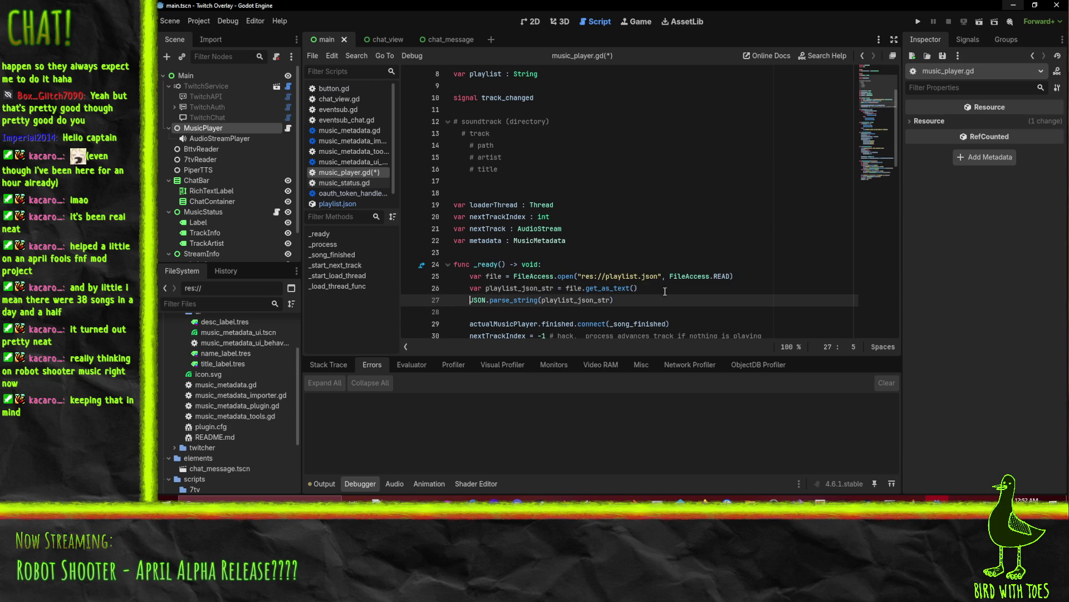
# Step: Store the parse result in 'var playlist_json', add print(playlist_json), and save
pyautogui.scroll(-2, 665, 291)
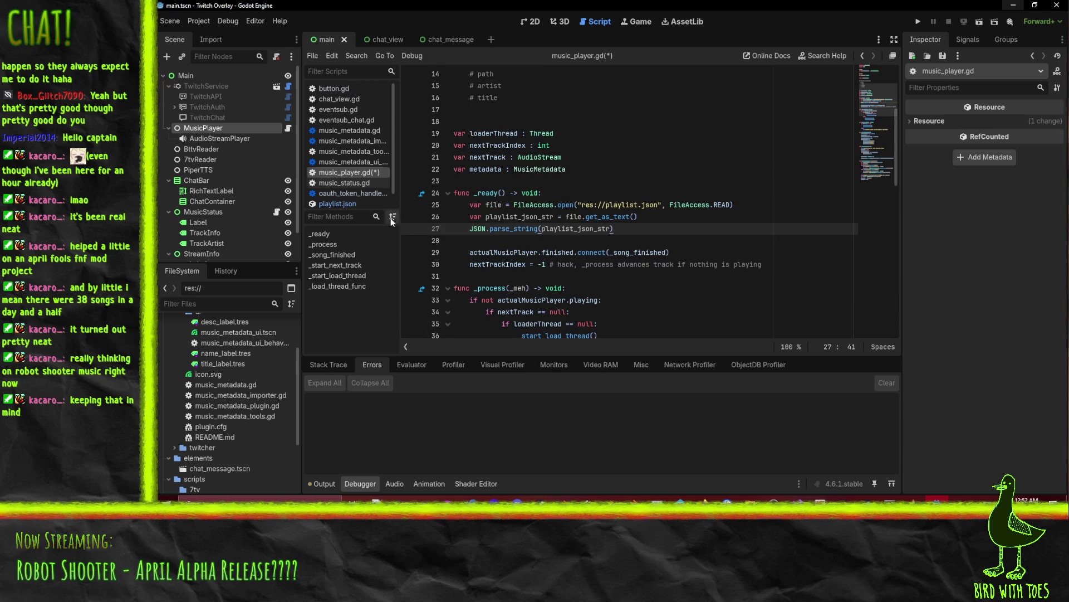
pyautogui.click(473, 230)
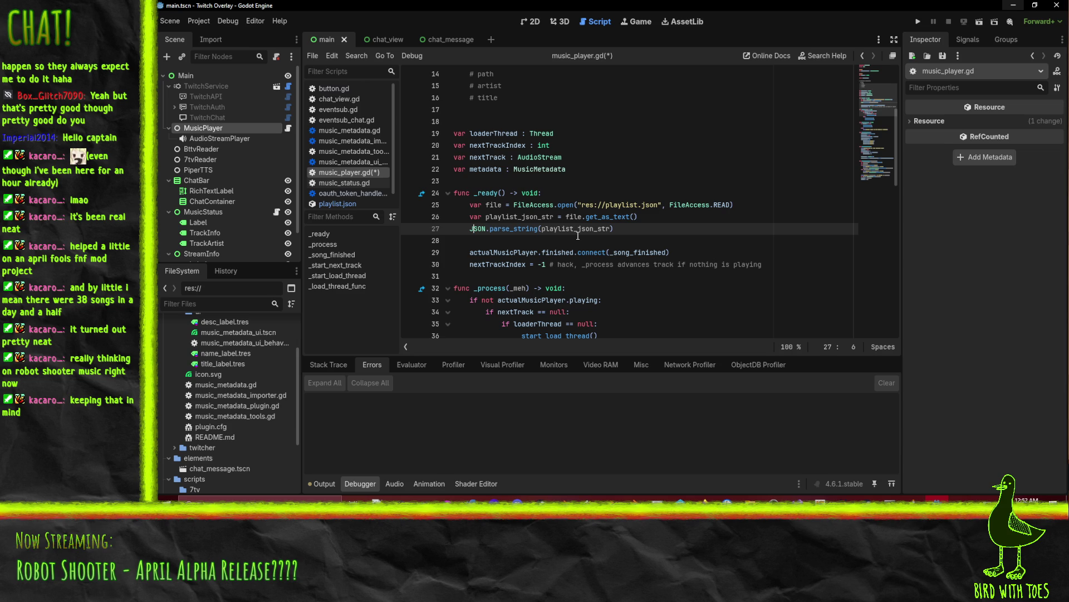
pyautogui.write('var playlis')
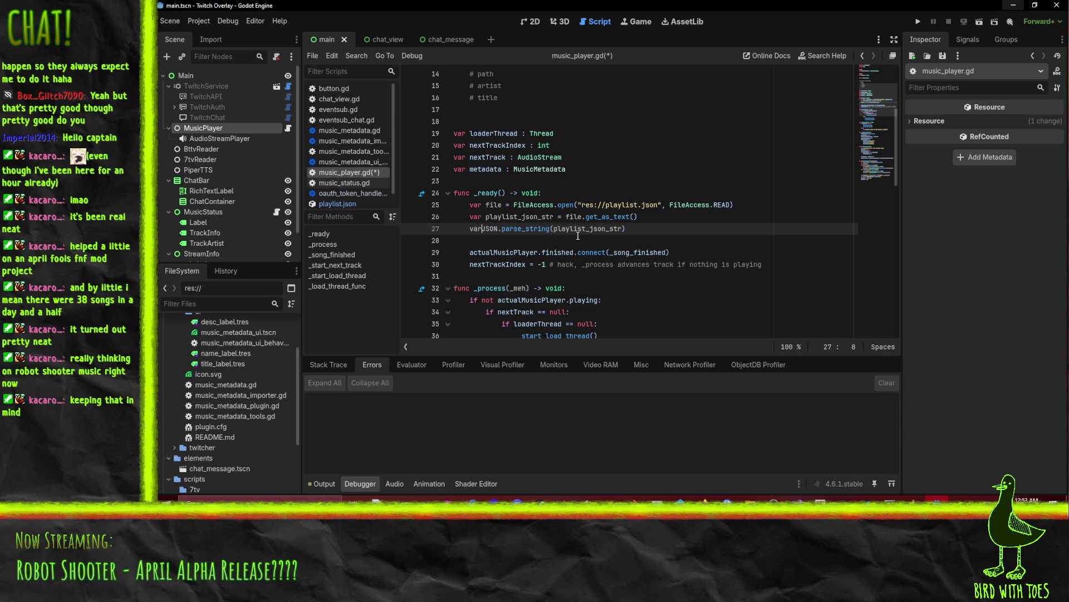
pyautogui.write('t_json ')
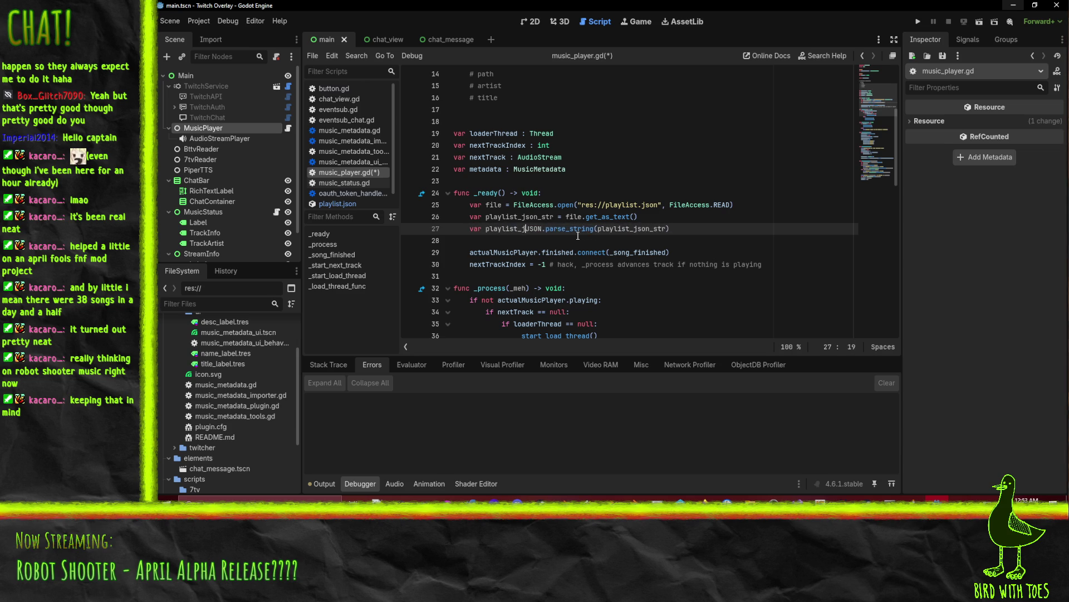
pyautogui.write('=')
pyautogui.press('End')
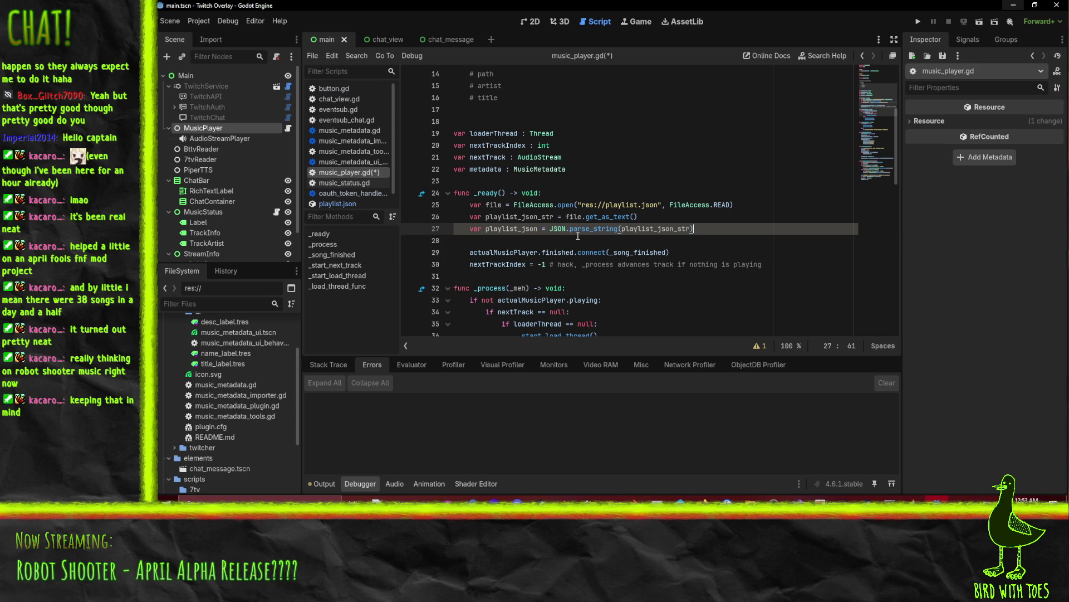
pyautogui.press('Return')
pyautogui.write('print(')
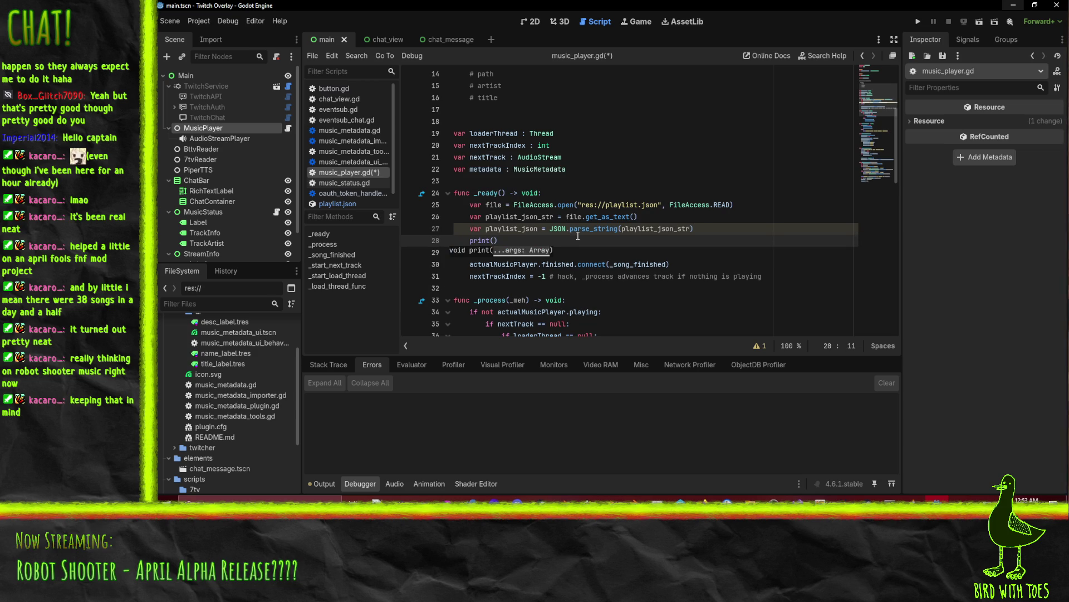
pyautogui.write('playlist_json')
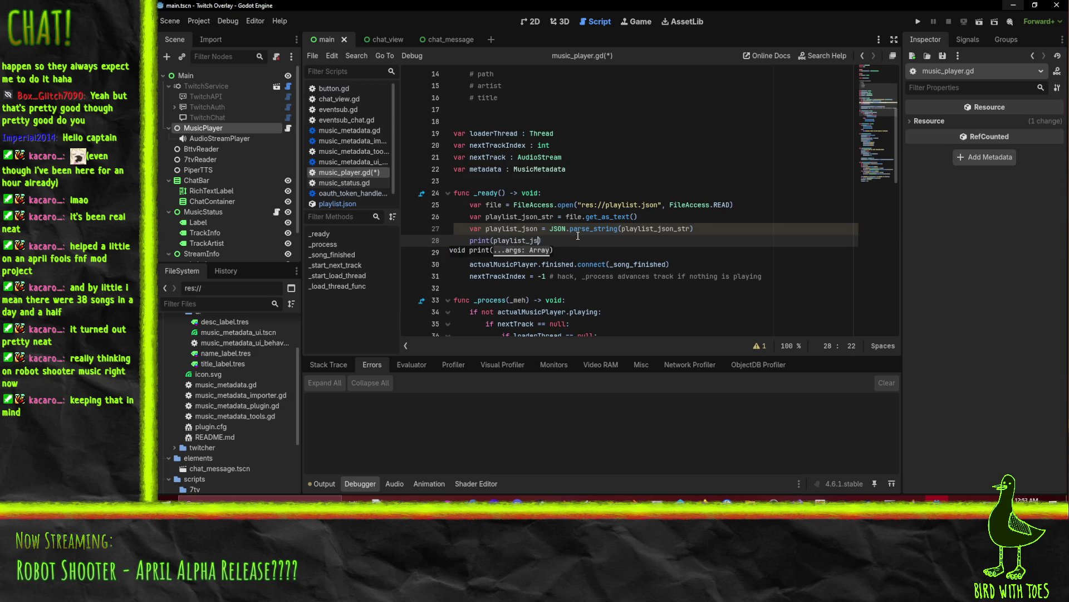
pyautogui.press('Escape')
pyautogui.hotkey('ctrl', 's')
# Step: Add 'process_mode = Node.PROCESS_MODE_DISABLED' to _ready, save, and run the project with F5
pyautogui.scroll(-3, 598, 275)
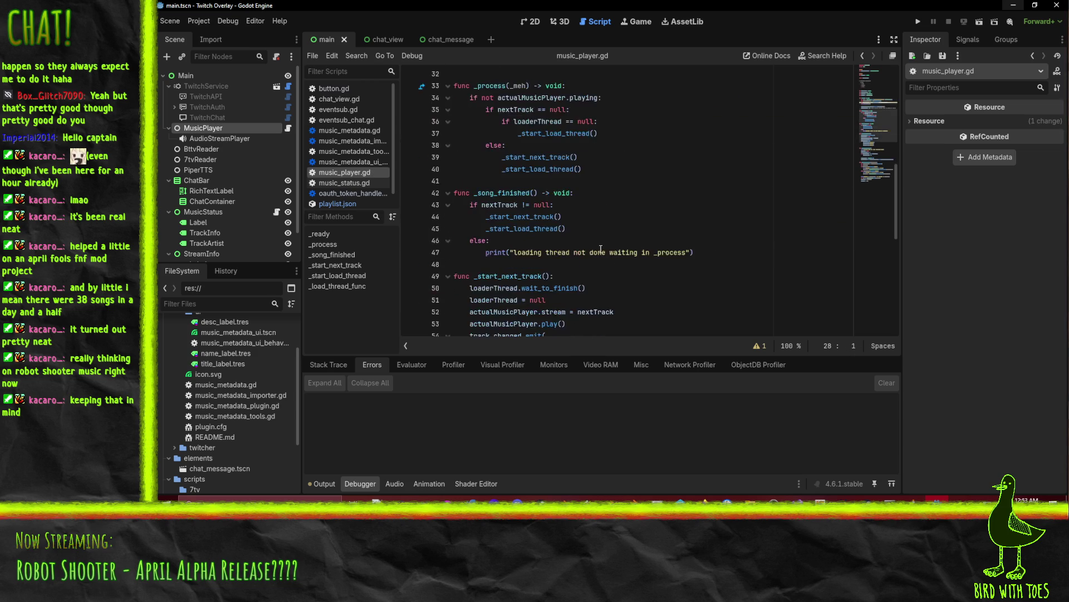
pyautogui.scroll(1, 490, 241)
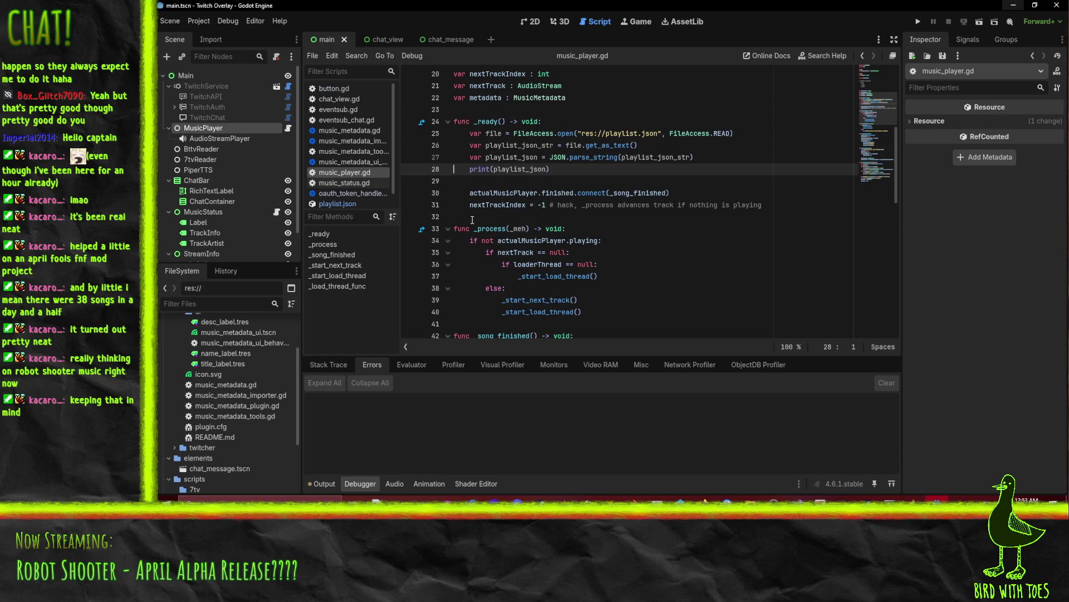
pyautogui.click(468, 192)
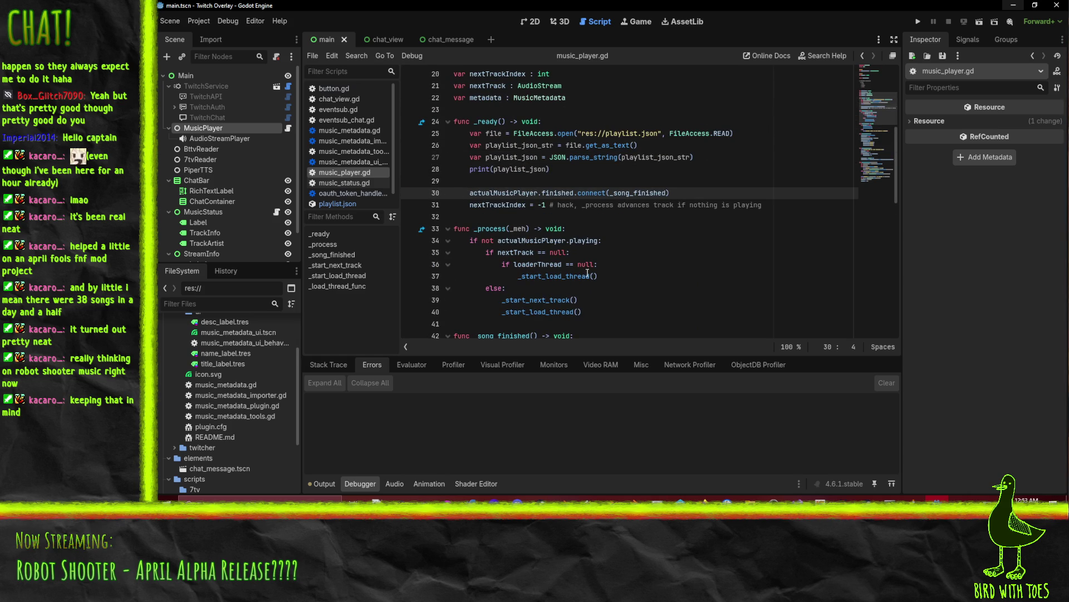
pyautogui.scroll(-2, 587, 273)
pyautogui.scroll(3, 587, 273)
pyautogui.scroll(1, 620, 255)
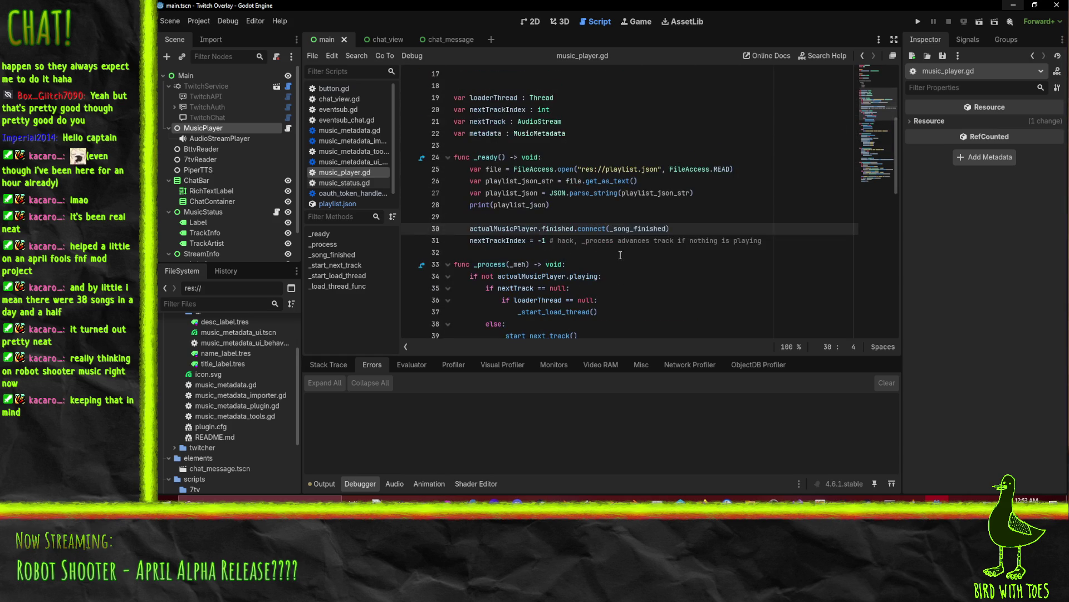
pyautogui.click(725, 220)
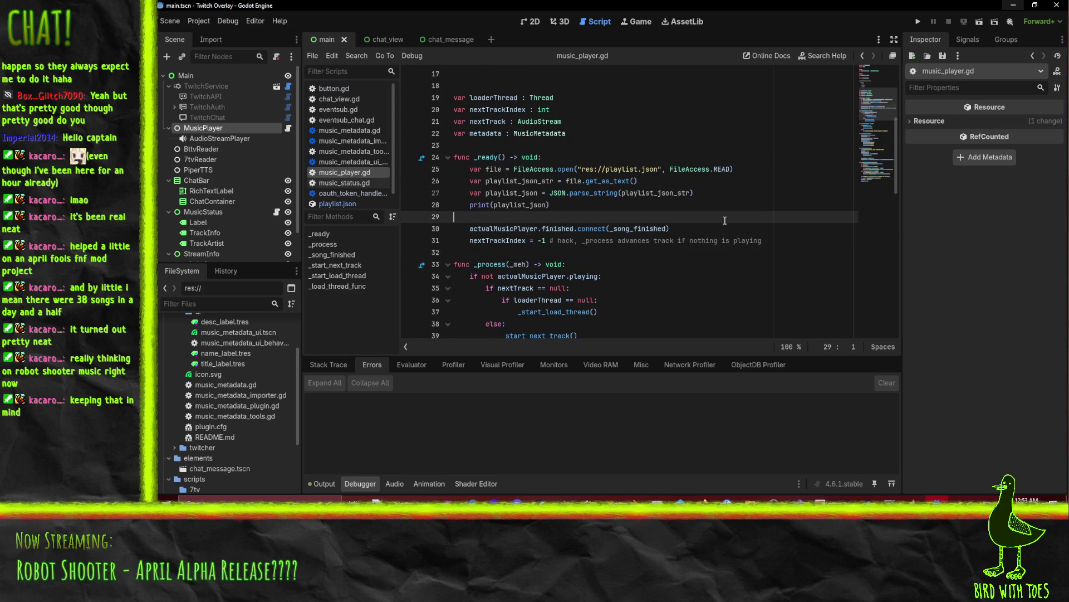
pyautogui.press('Return')
pyautogui.write('process_mode')
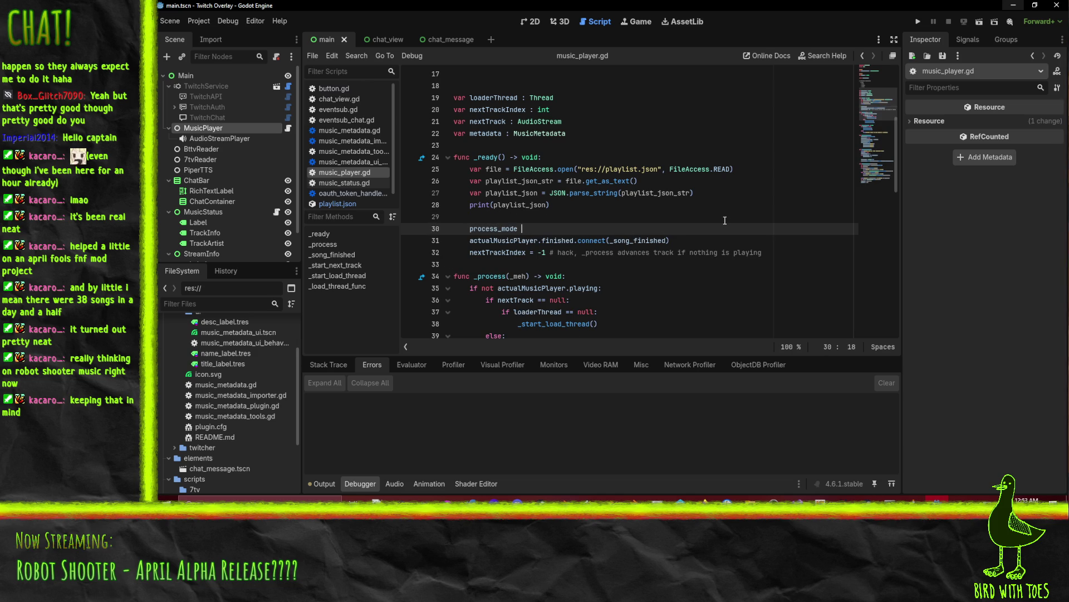
pyautogui.press('Down')
pyautogui.press('Down')
pyautogui.press('Down')
pyautogui.press('Return')
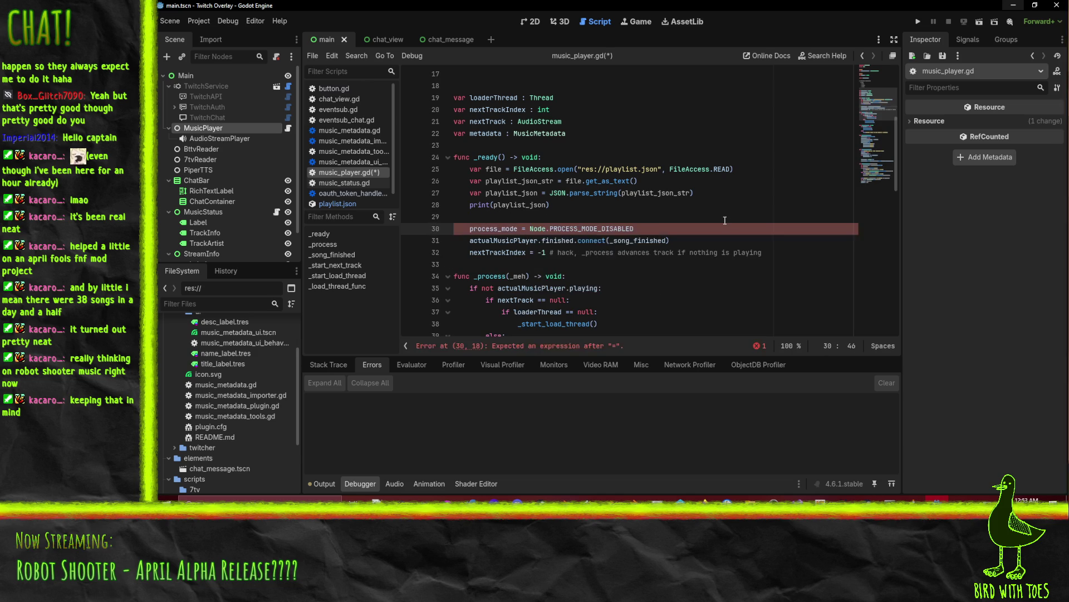
pyautogui.click(725, 220)
pyautogui.hotkey('ctrl', 's')
pyautogui.press('F5')
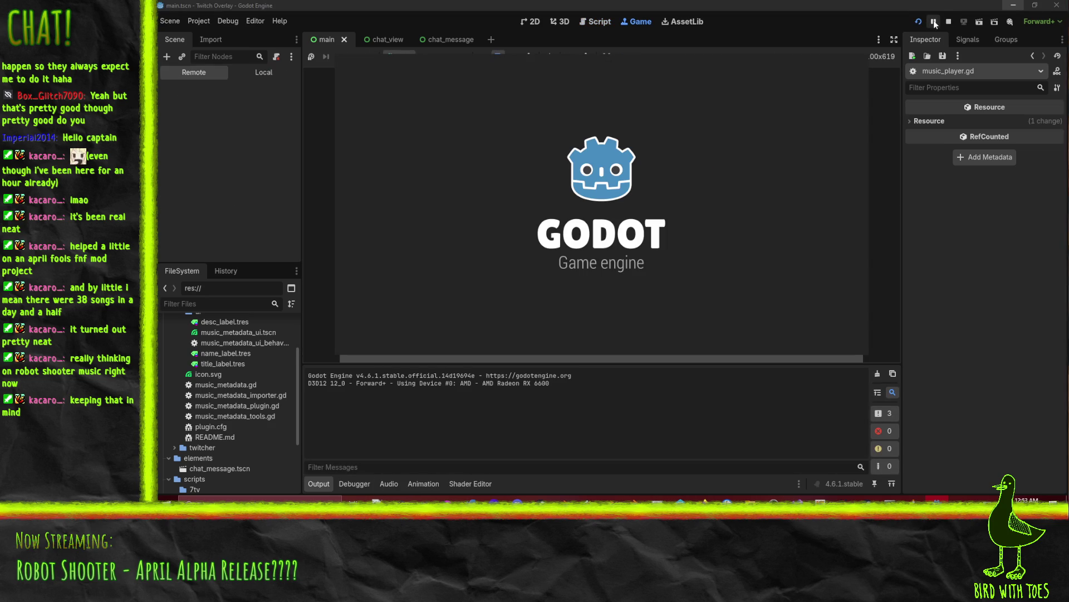
# Step: Resume the paused run, check the two errors and the printed playlist in Output, then stop
pyautogui.click(934, 23)
pyautogui.click(934, 22)
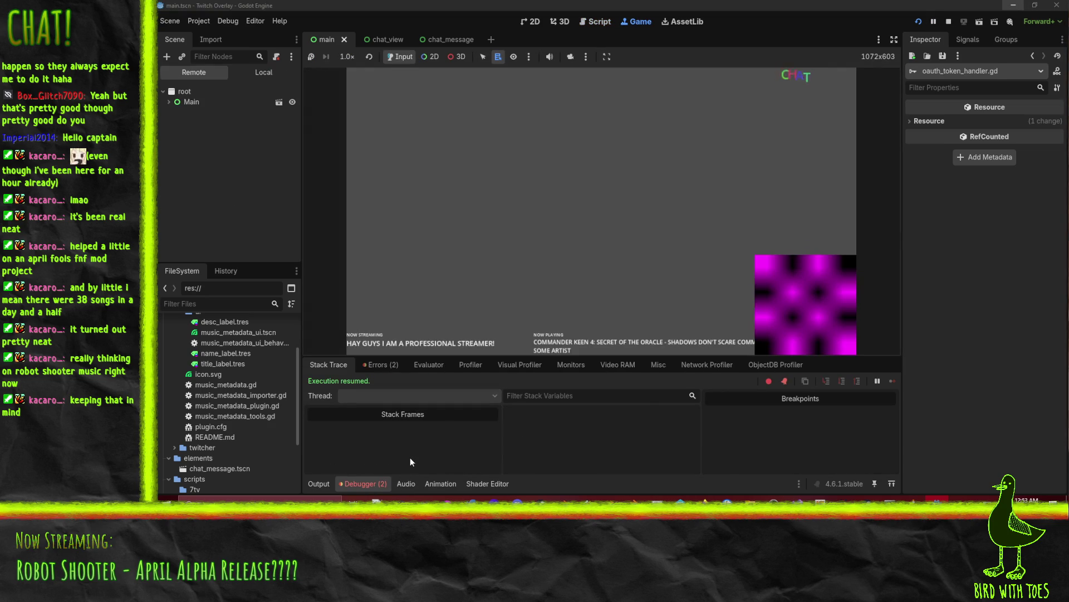
pyautogui.click(374, 367)
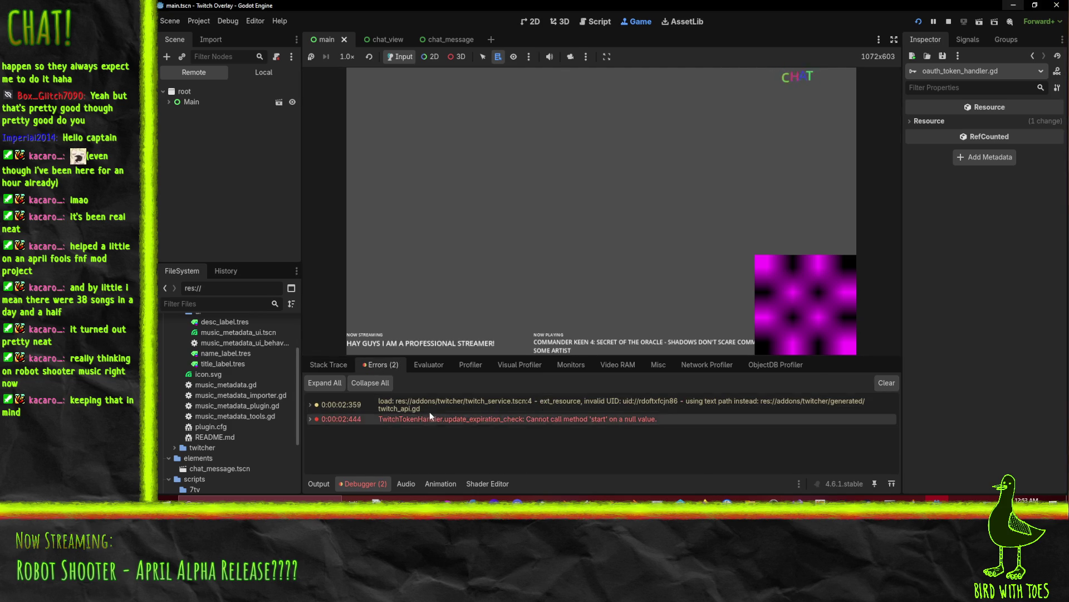
pyautogui.click(319, 484)
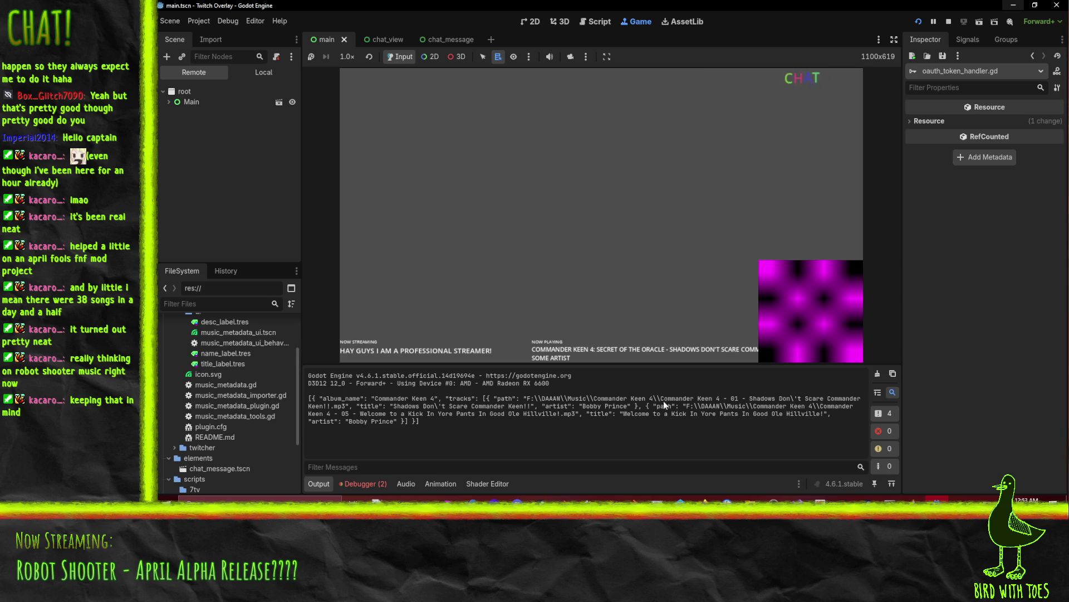
pyautogui.click(949, 22)
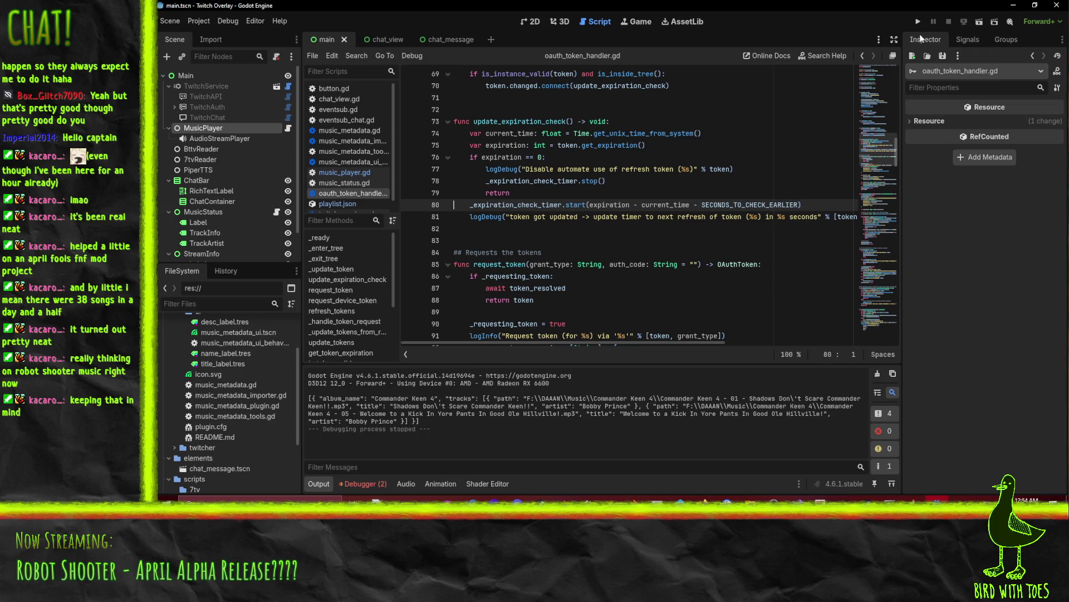
# Step: Delete the exported playlist String declaration near the top of music_player.gd
pyautogui.click(338, 173)
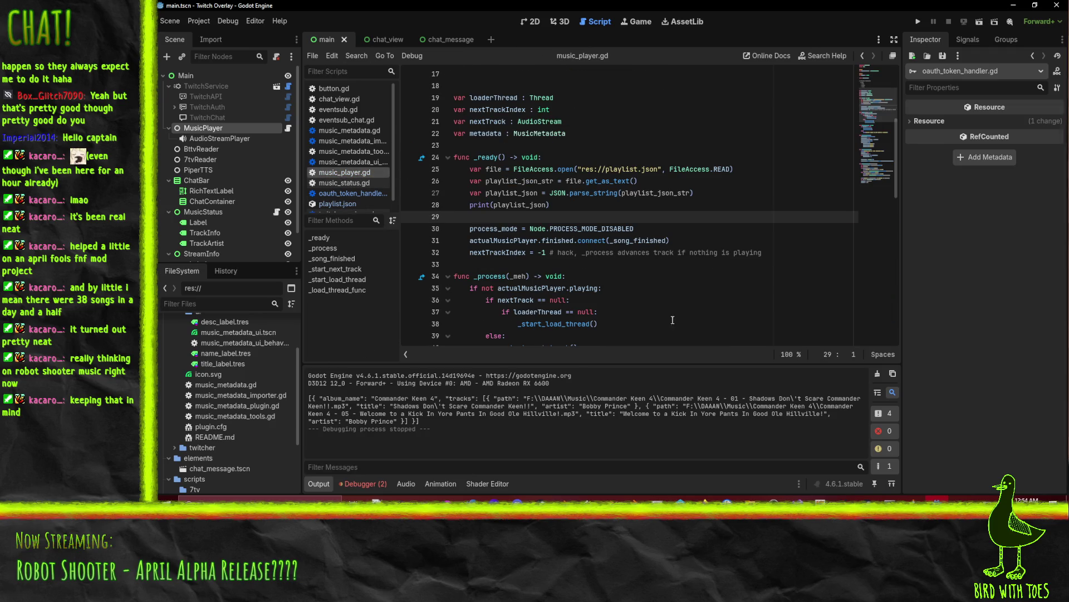
pyautogui.click(613, 205)
pyautogui.scroll(2, 840, 289)
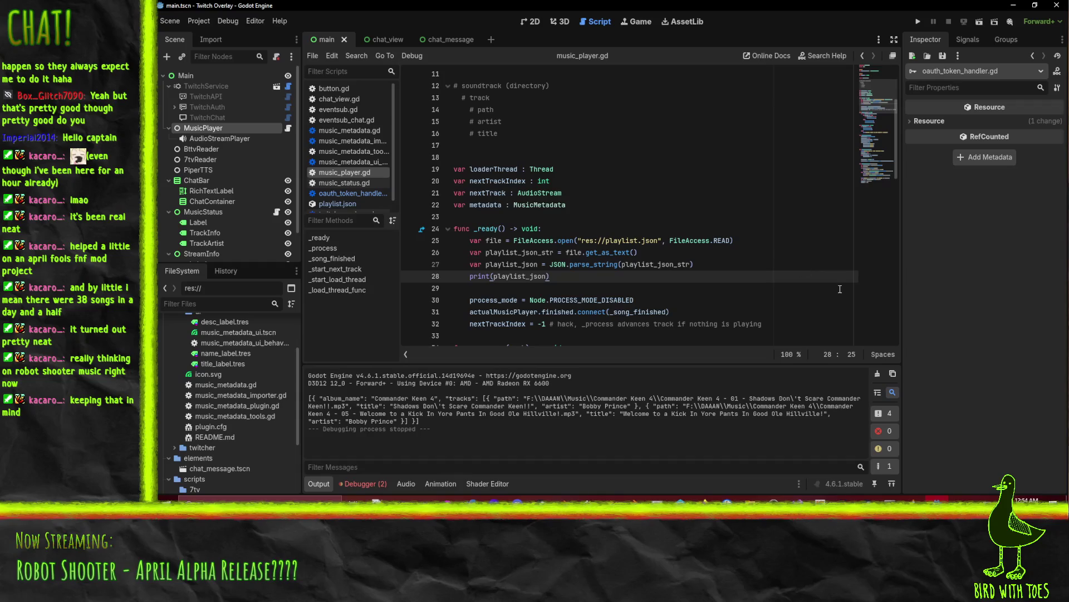
pyautogui.press('Home')
pyautogui.press('Home')
pyautogui.scroll(3, 732, 256)
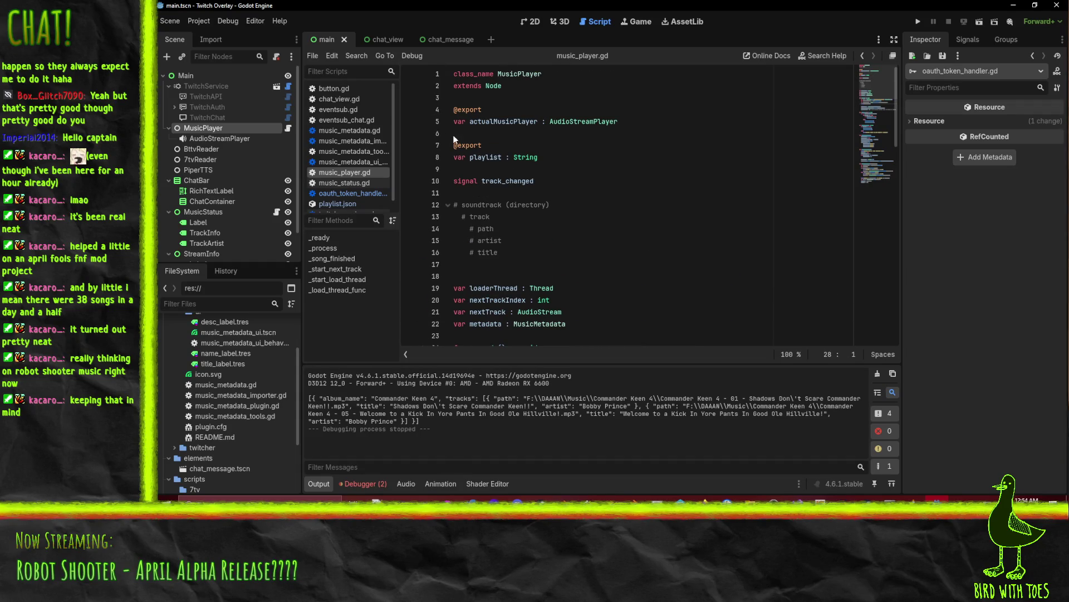
pyautogui.click(455, 135)
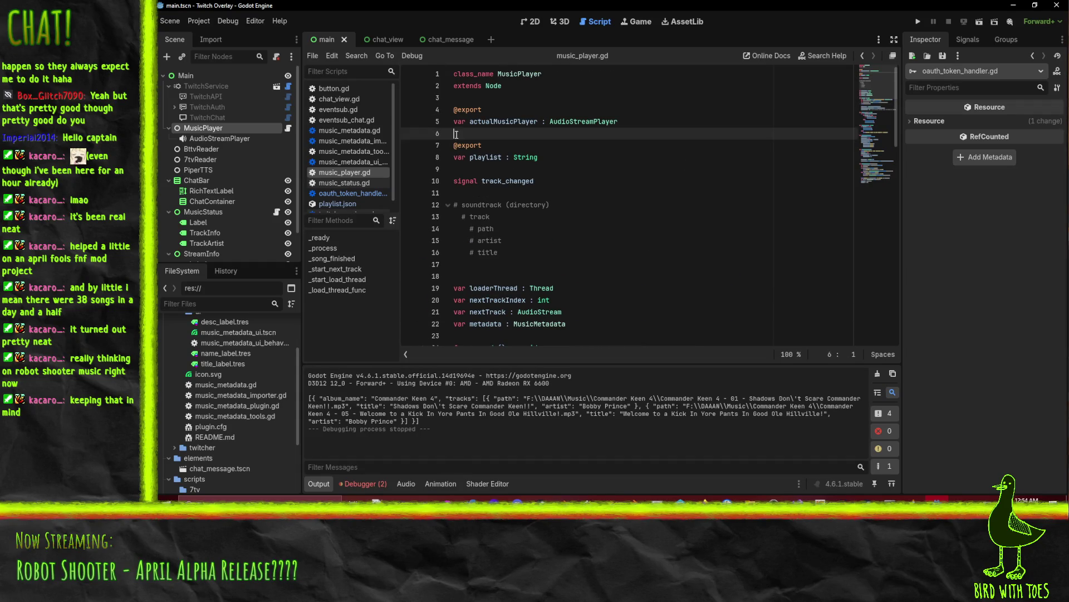
pyautogui.hotkey('shift', 'Down')
pyautogui.hotkey('shift', 'Down')
pyautogui.hotkey('shift', 'Down')
pyautogui.press('Delete')
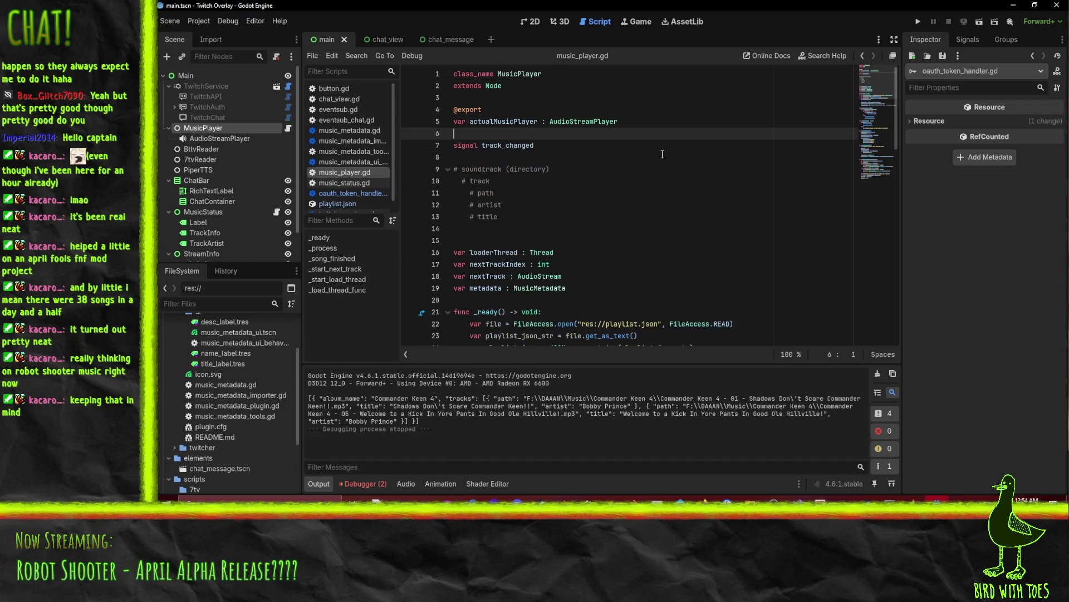
pyautogui.press('Return')
pyautogui.press('Return')
pyautogui.press('Up')
# Step: Declare 'var _playlist : Dictionary' in its place
pyautogui.write('var playlist')
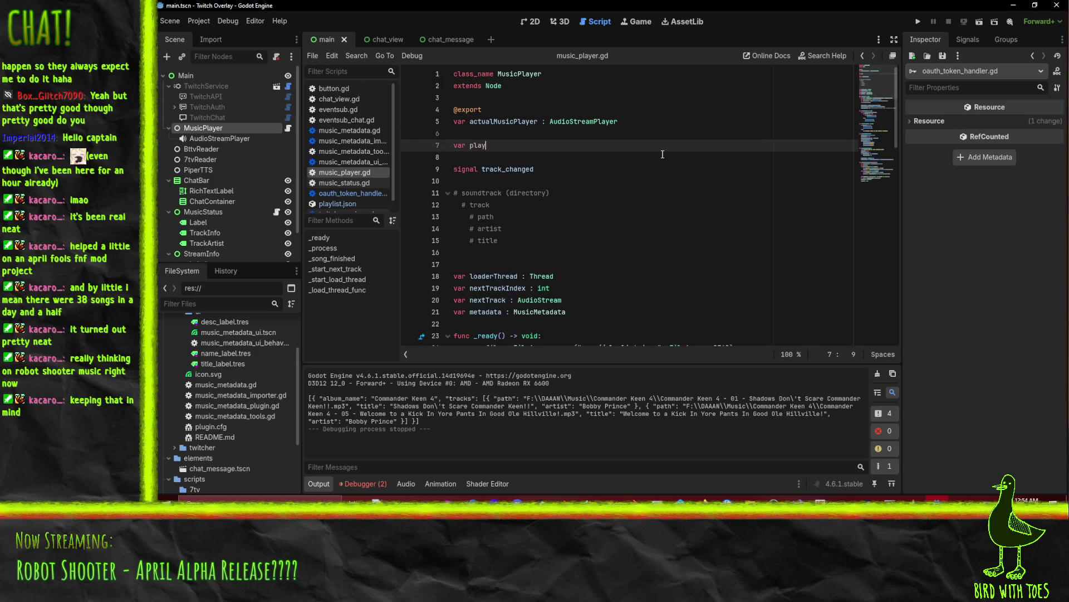
pyautogui.hotkey('ctrl', 'Left')
pyautogui.write('_')
pyautogui.press('End')
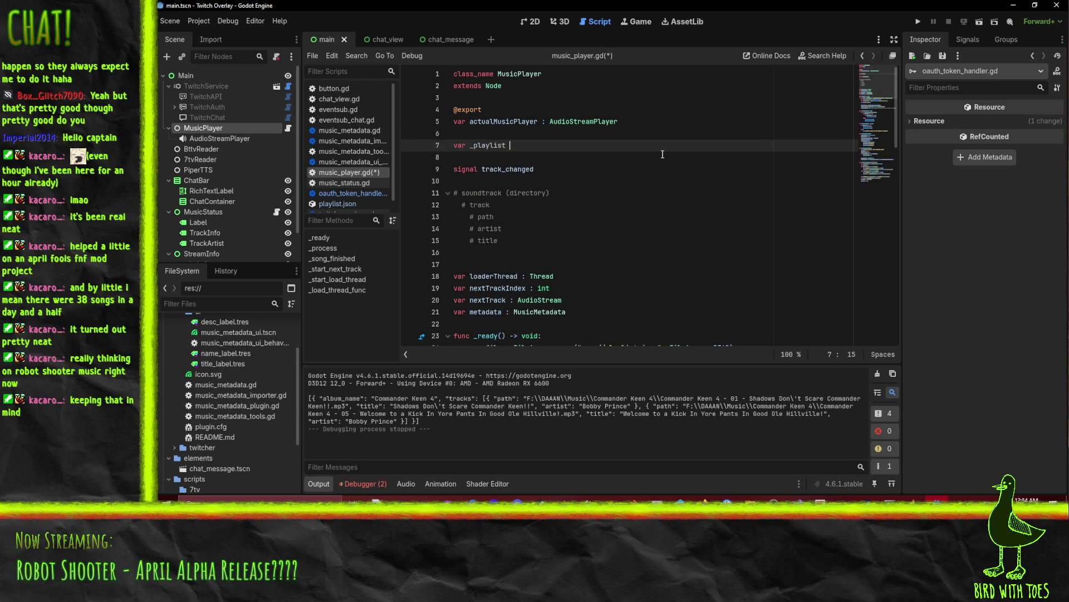
pyautogui.write('Dictiona')
pyautogui.press('Return')
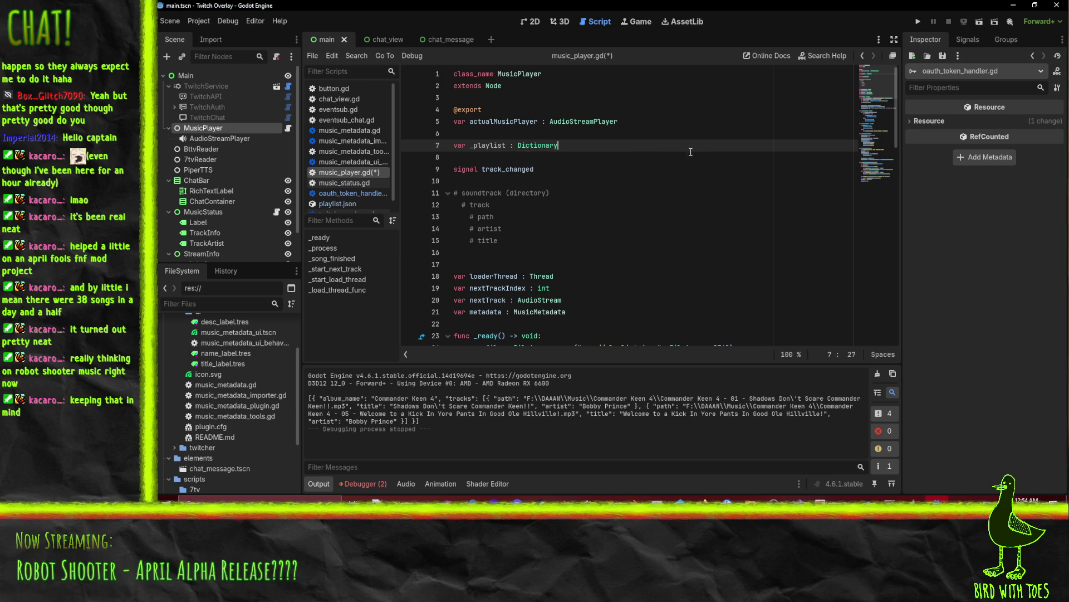
pyautogui.hotkey('ctrl', 'd')
pyautogui.scroll(-7, 680, 160)
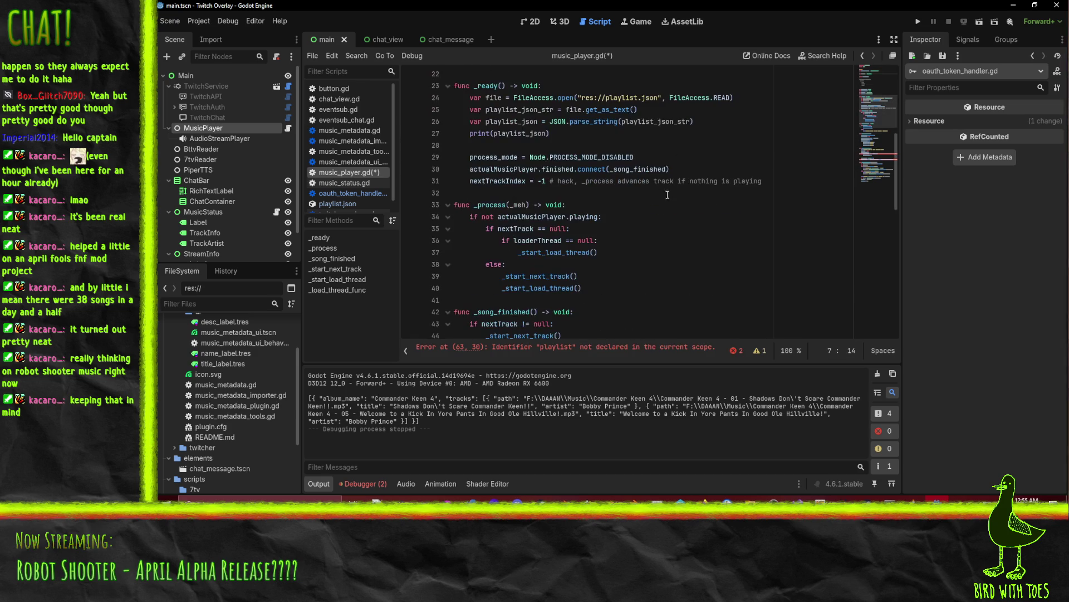
# Step: Change line 26 to '_playlist = JSON.parse_string(playlist_json_str)' and delete print(playlist_json)
pyautogui.scroll(2, 687, 230)
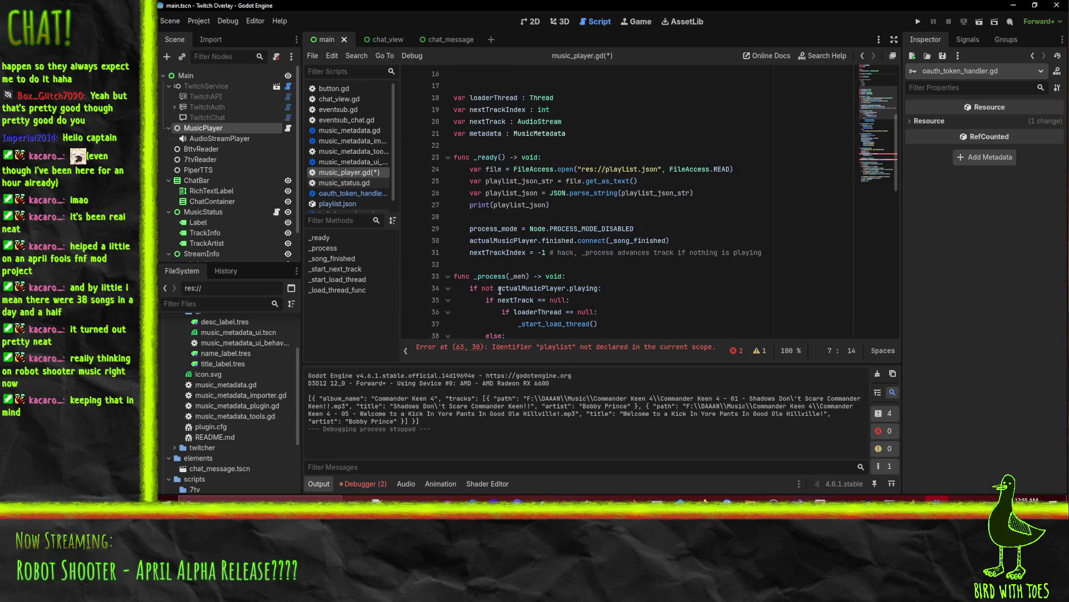
pyautogui.doubleClick(511, 192)
pyautogui.write('_playlist')
pyautogui.press('Delete')
pyautogui.press('Delete')
pyautogui.press('Delete')
pyautogui.press('Down')
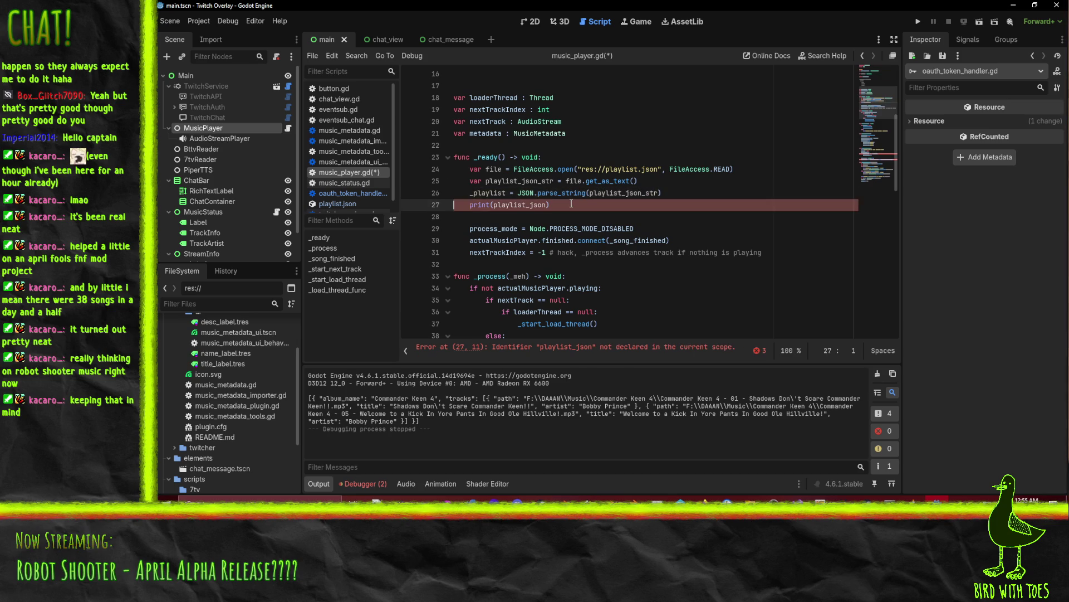
pyautogui.hotkey('ctrl', 'shift', 'k')
pyautogui.scroll(-13, 668, 230)
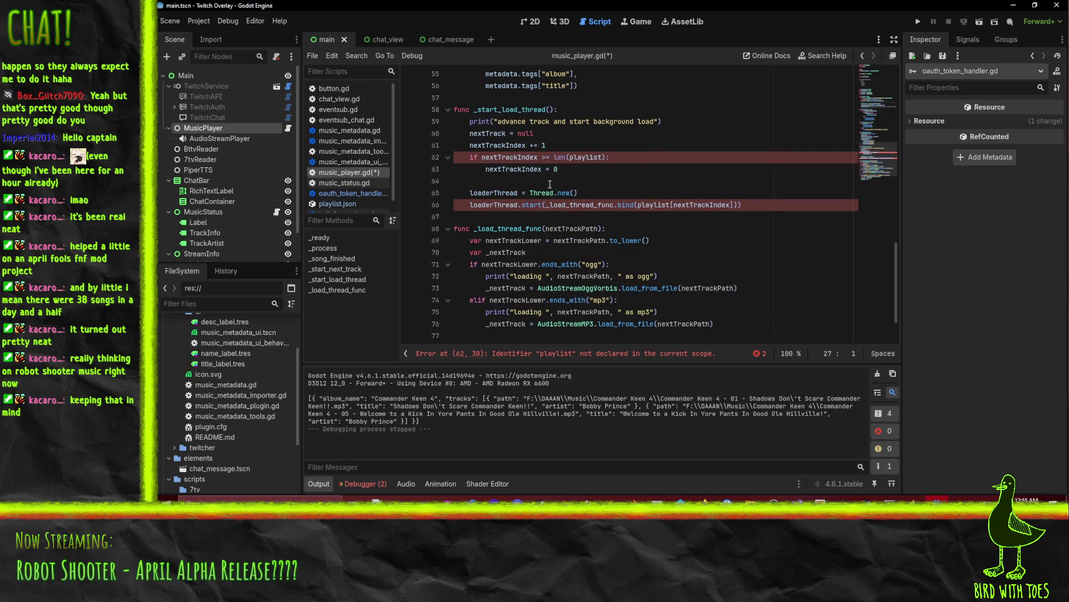
pyautogui.scroll(1, 669, 204)
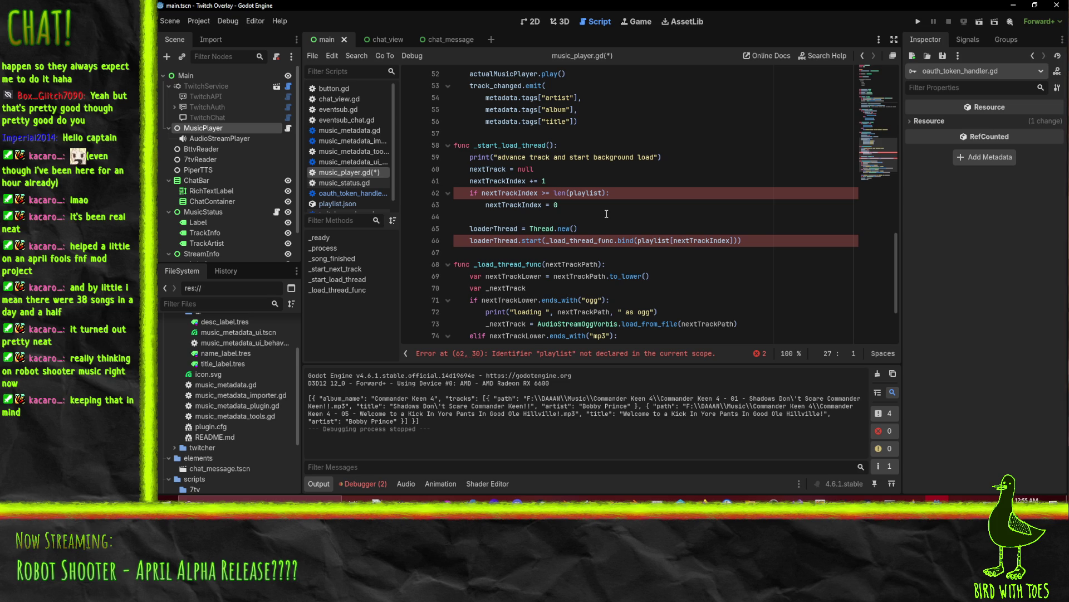
# Step: Declare 'var albumIndex : int' on a new line after the loaderThread declaration
pyautogui.scroll(15, 597, 193)
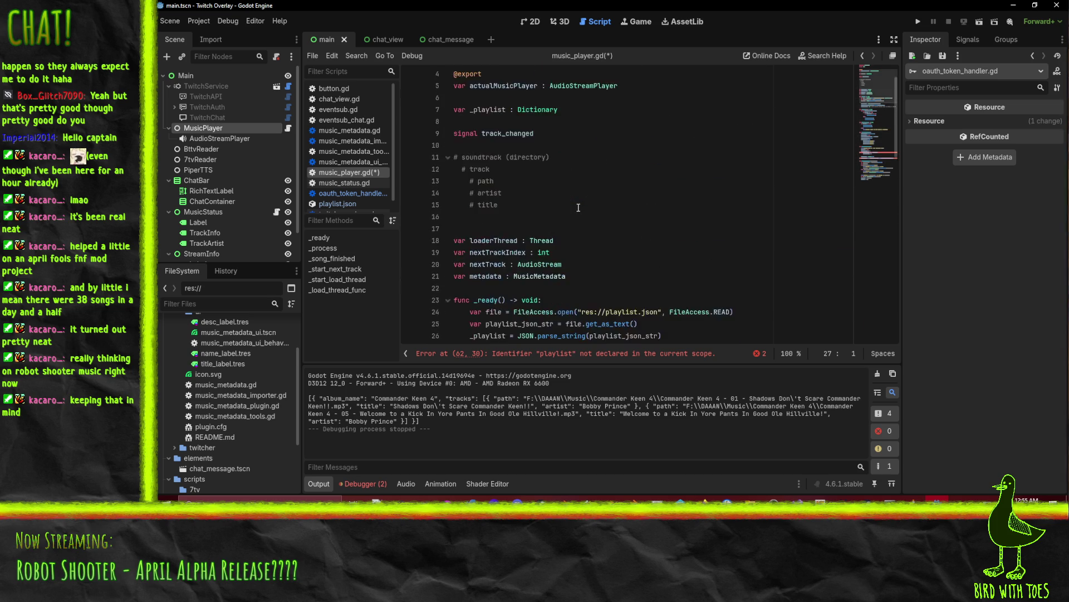
pyautogui.scroll(-1, 578, 213)
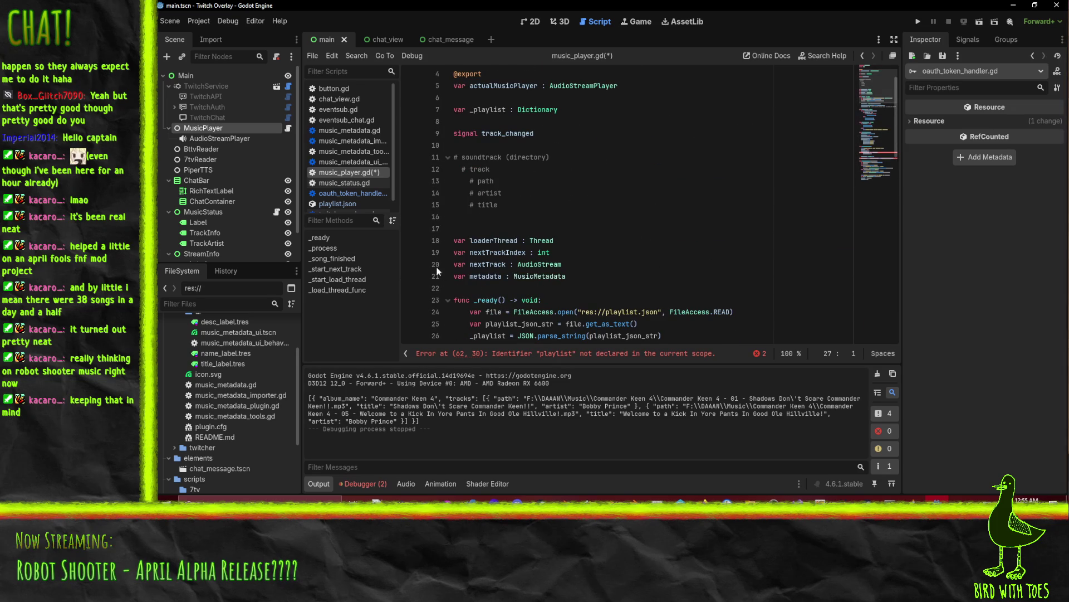
pyautogui.click(572, 240)
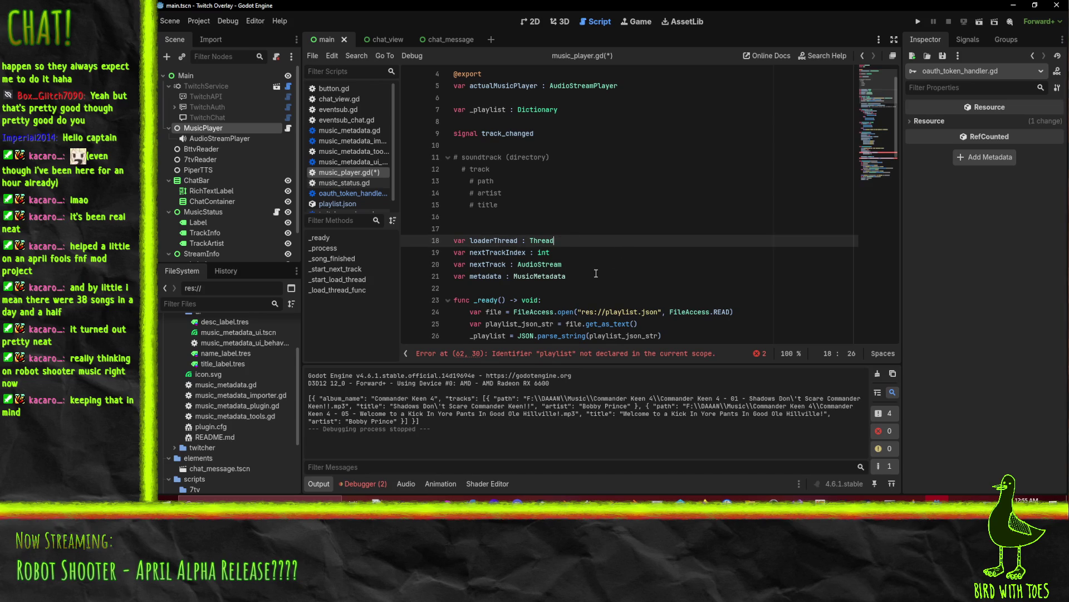
pyautogui.press('Return')
pyautogui.write('var albumIn')
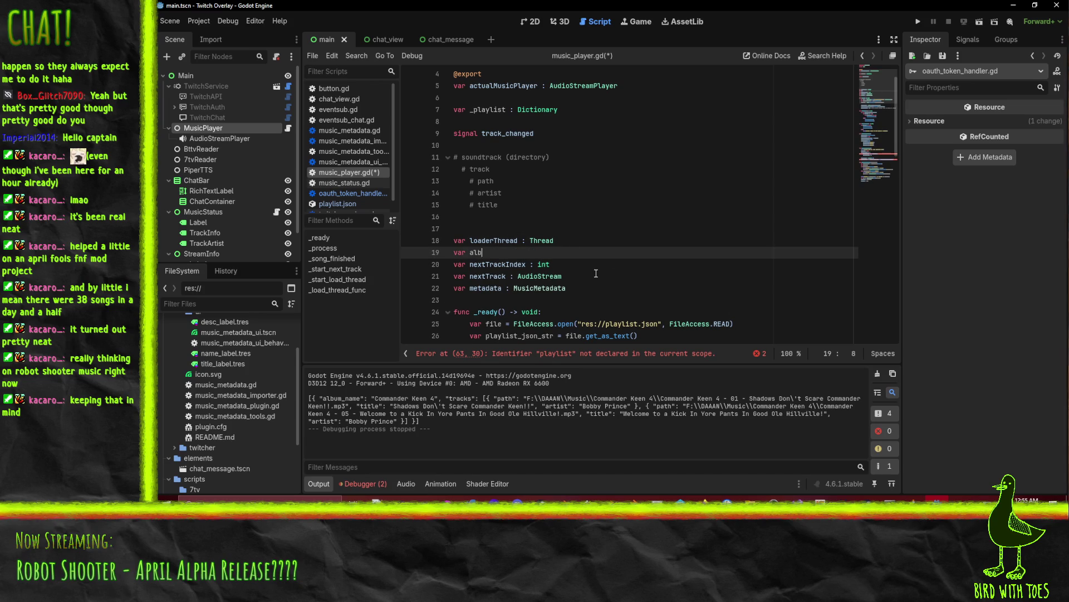
pyautogui.write('dex ')
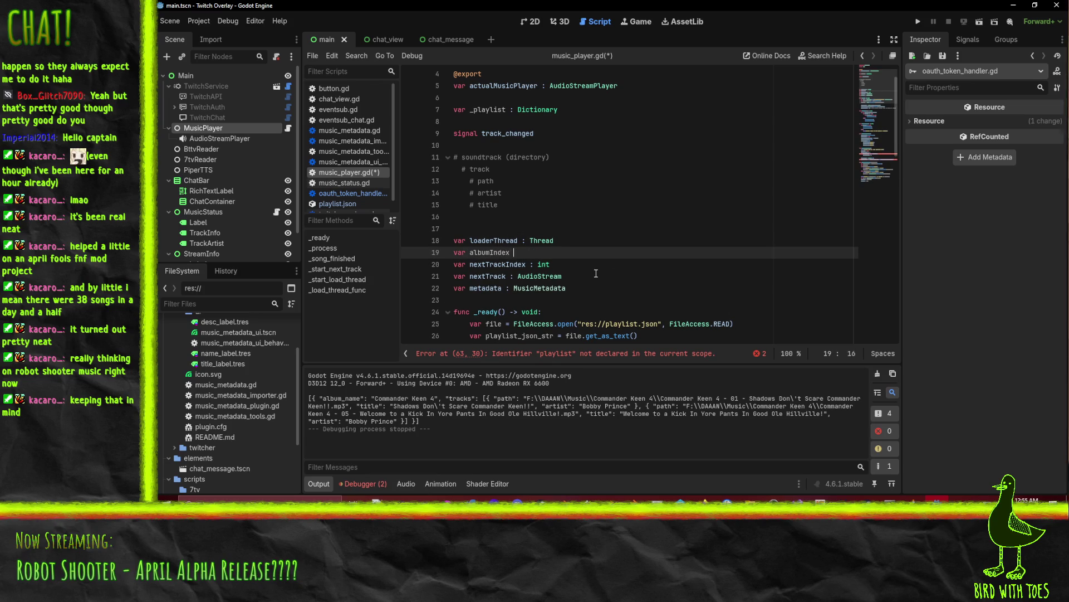
pyautogui.write(': int')
pyautogui.click(622, 336)
pyautogui.click(564, 260)
# Step: Change the line 63 track-count check from len(playlist) to len(playlist[albumIndex])
pyautogui.scroll(-6, 564, 260)
pyautogui.scroll(-11, 673, 268)
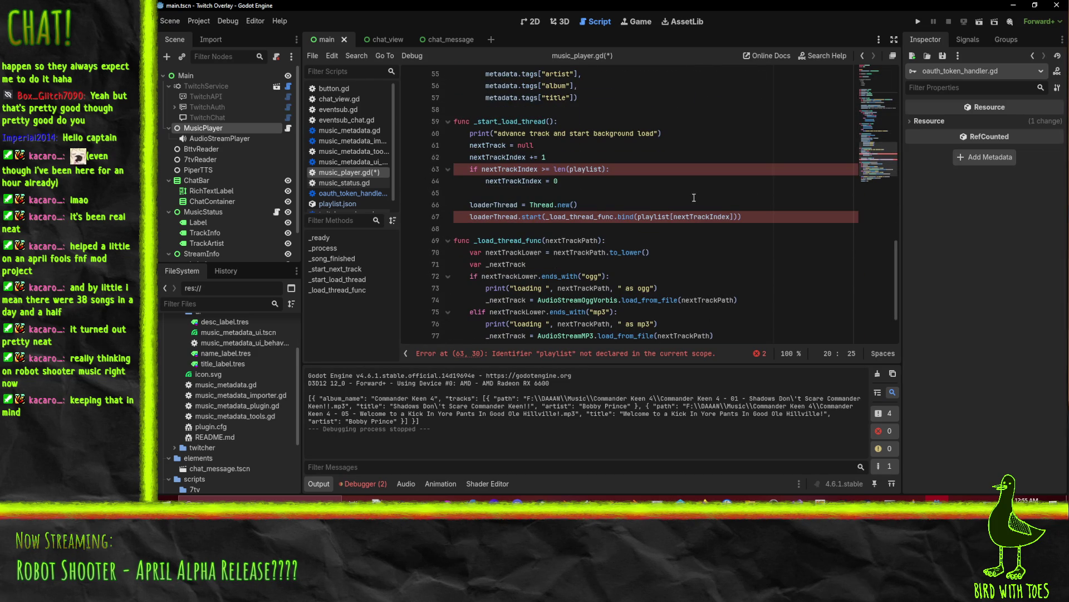
pyautogui.scroll(1, 689, 198)
pyautogui.click(513, 205)
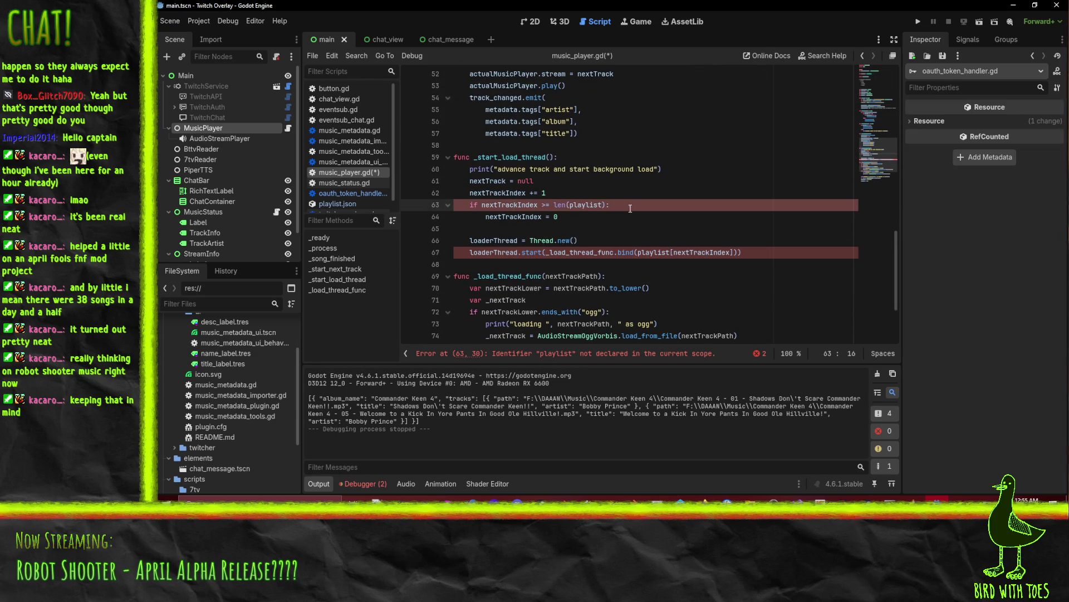
pyautogui.click(590, 204)
pyautogui.click(600, 205)
pyautogui.scroll(1, 737, 220)
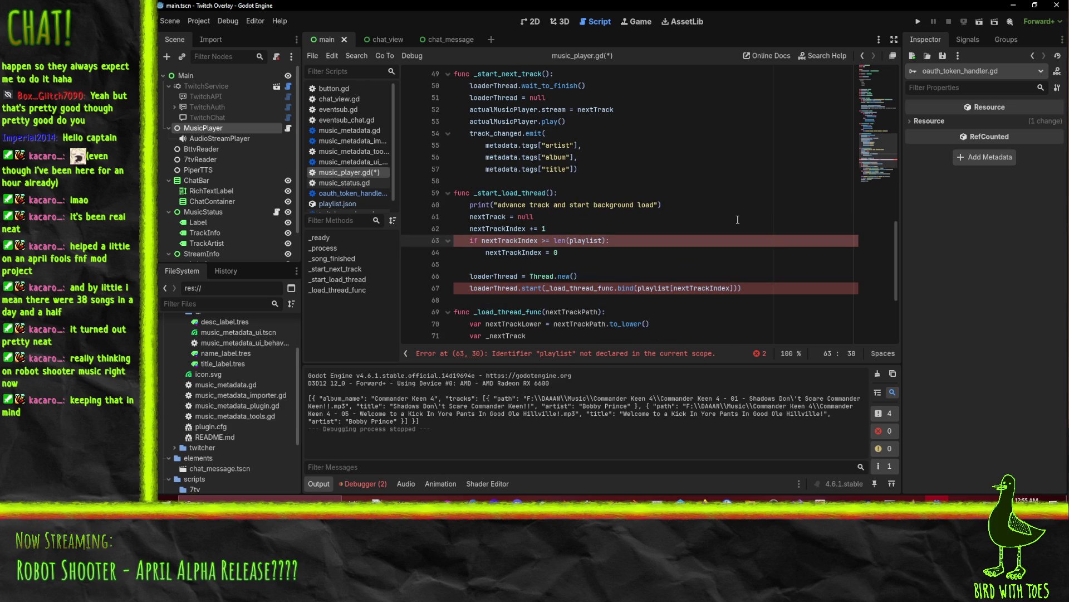
pyautogui.write('[')
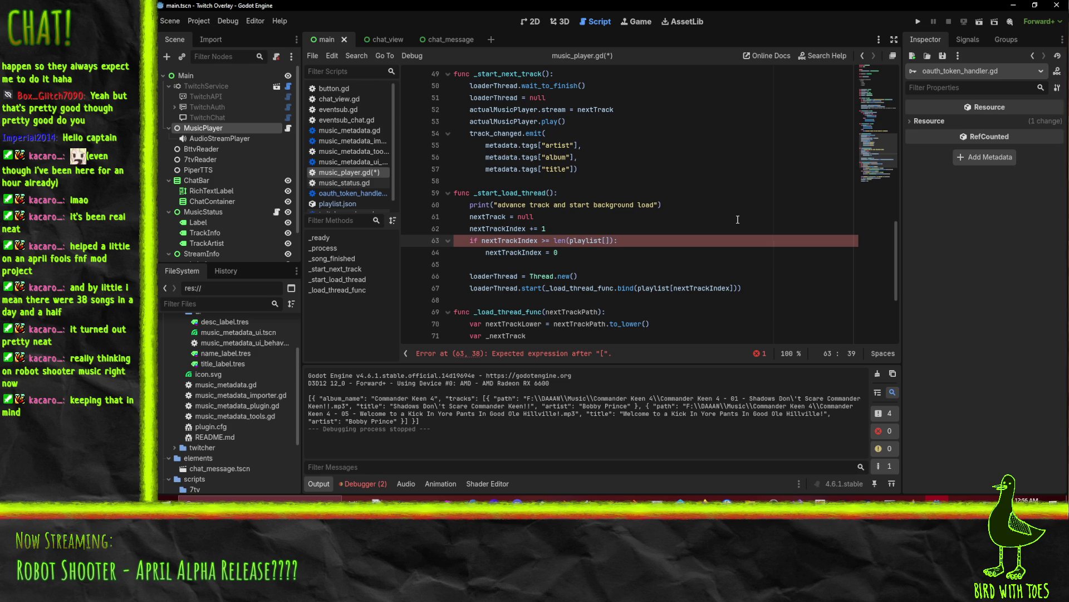
pyautogui.write('"')
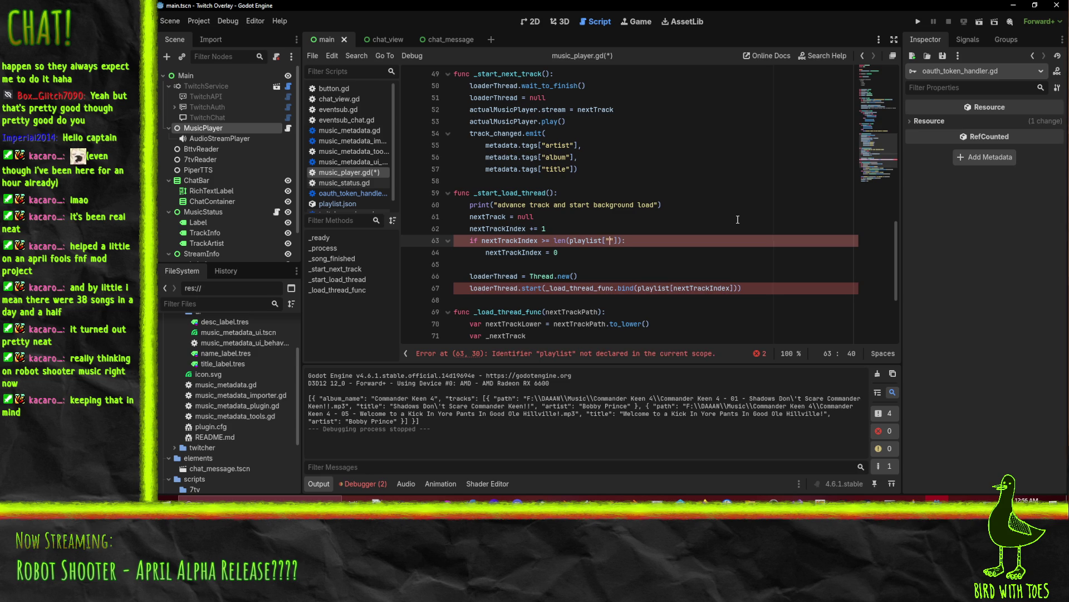
pyautogui.press('BackSpace')
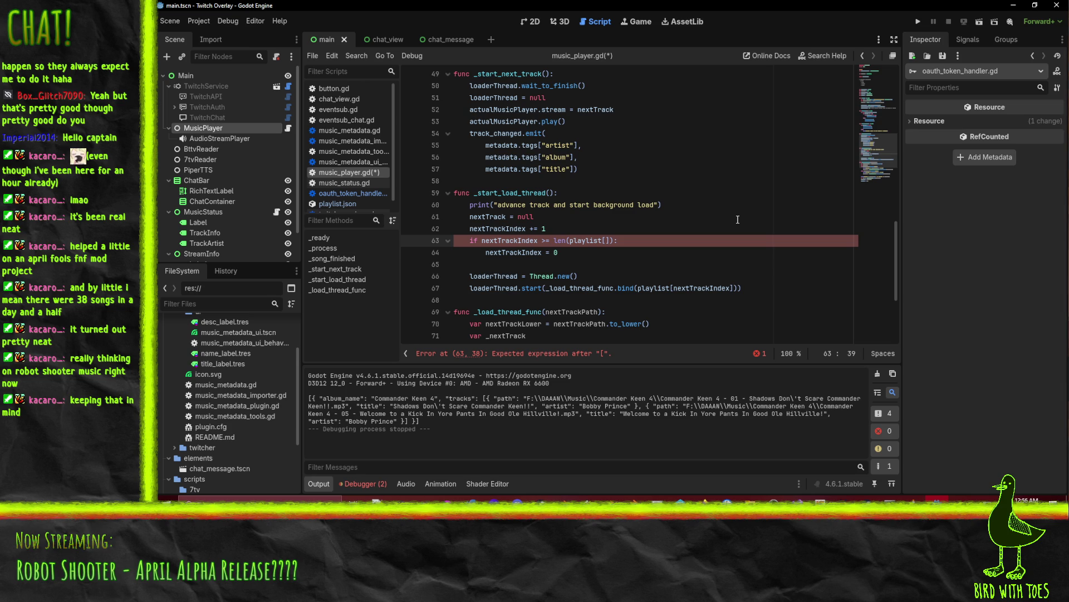
pyautogui.write('albumIndex')
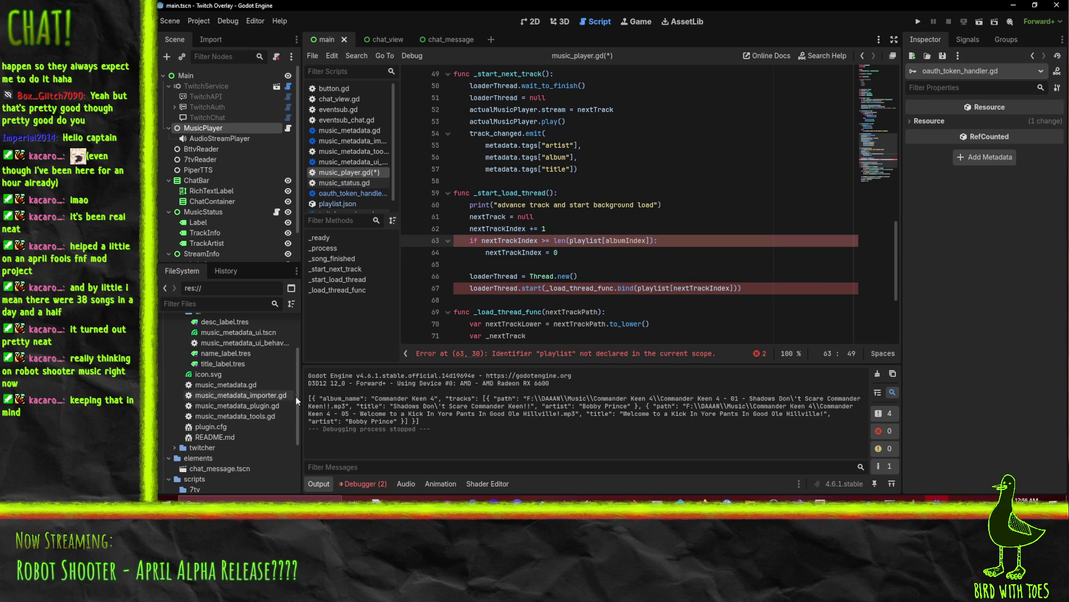
pyautogui.scroll(15, 688, 194)
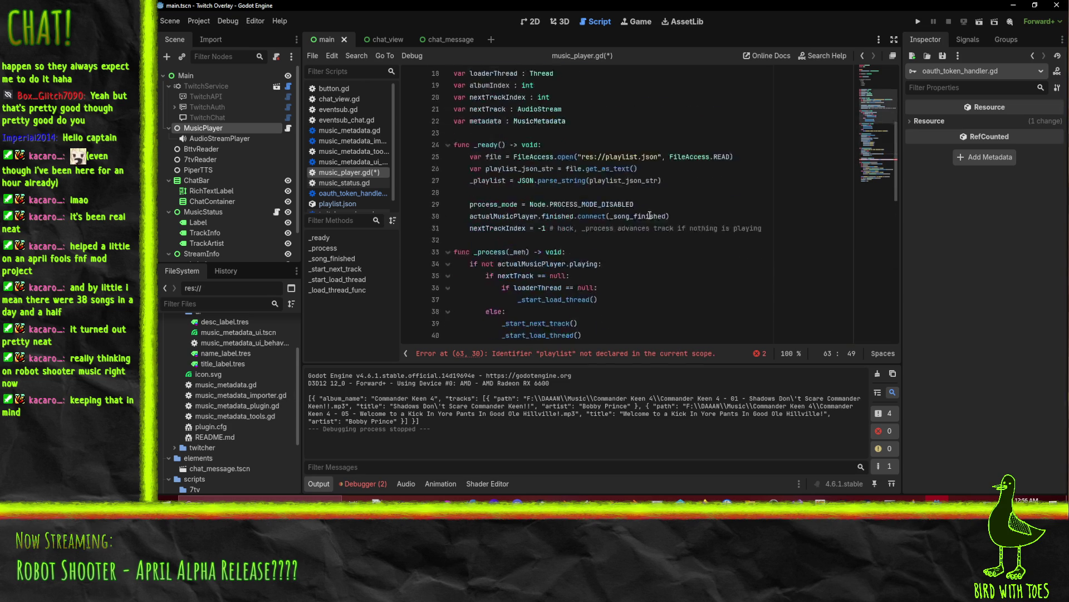
# Step: Change the _playlist declaration on line 7 to type Array[Dictionary]
pyautogui.click(518, 147)
pyautogui.write('Array[Dictionar')
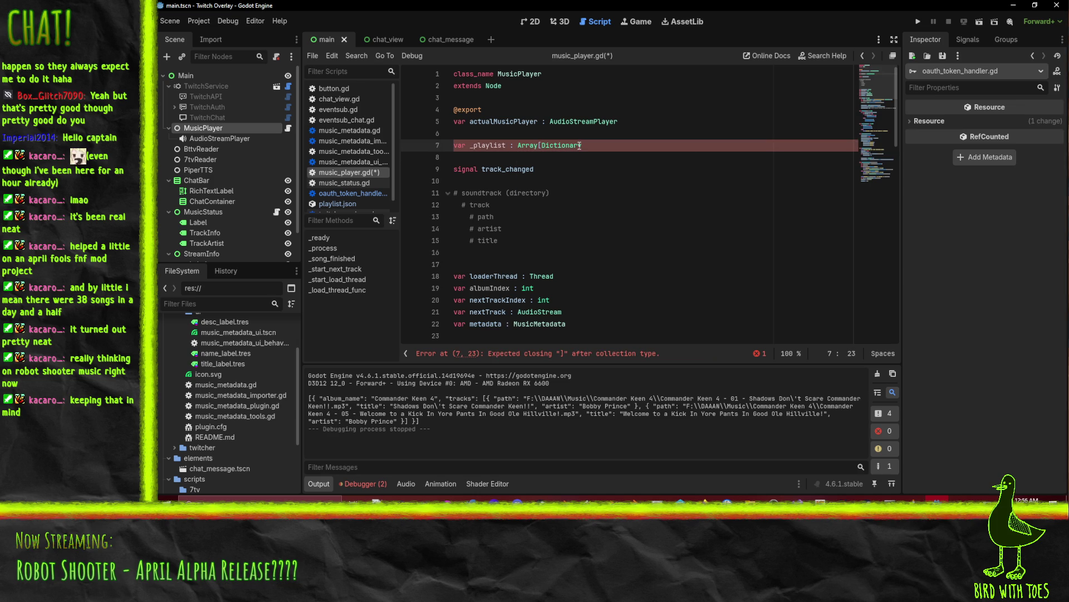
pyautogui.write(']')
pyautogui.click(591, 180)
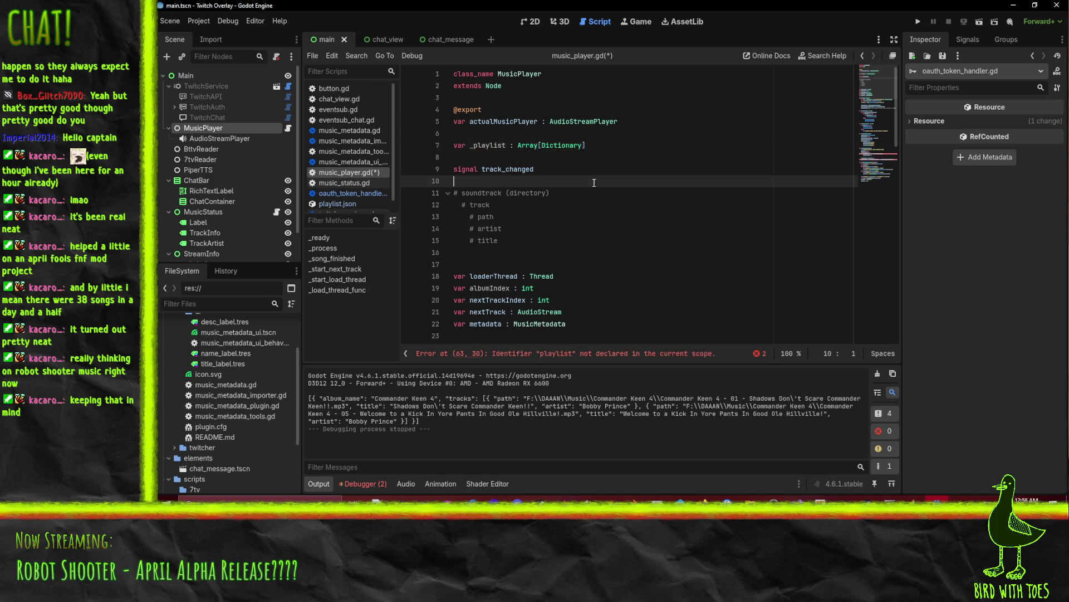
# Step: Rewrite the line 63 check as len(_playlist[albumIndex]["tracks"])
pyautogui.scroll(-14, 603, 209)
pyautogui.scroll(-3, 604, 211)
pyautogui.click(581, 204)
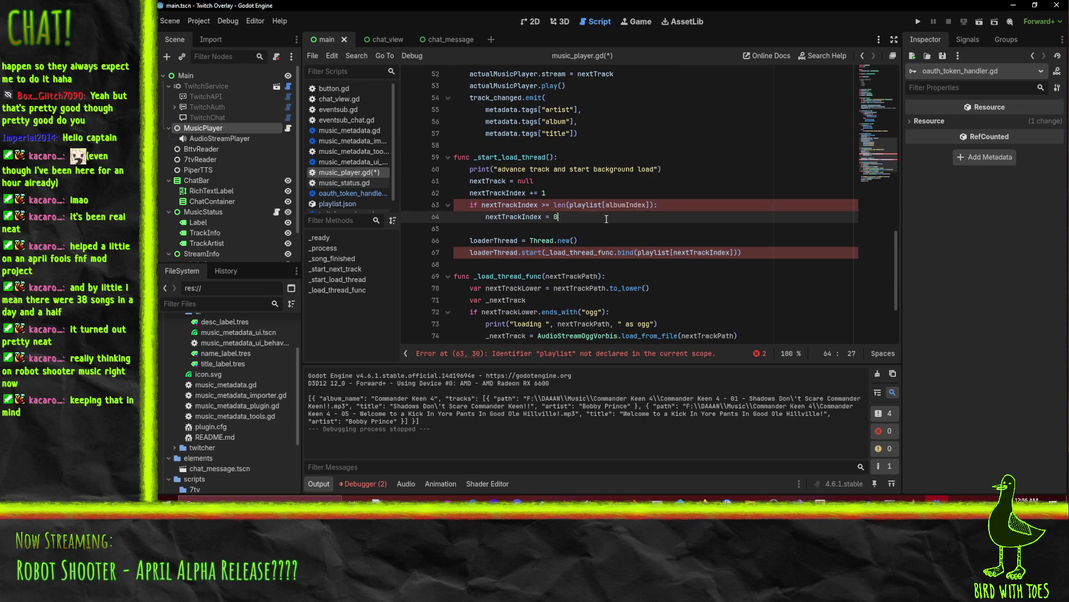
pyautogui.click(580, 203)
pyautogui.write('_')
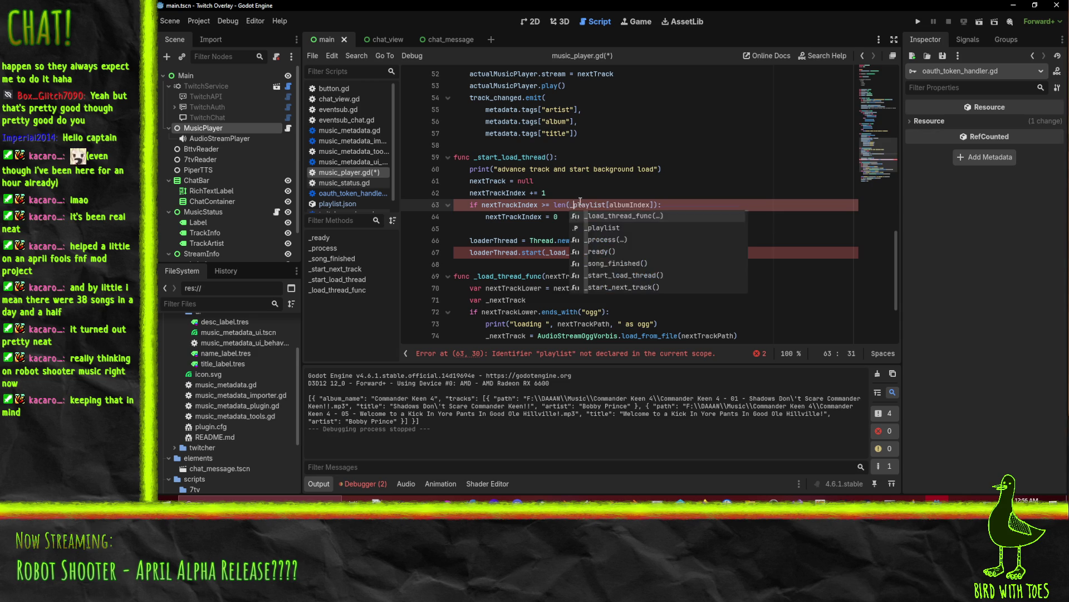
pyautogui.click(653, 202)
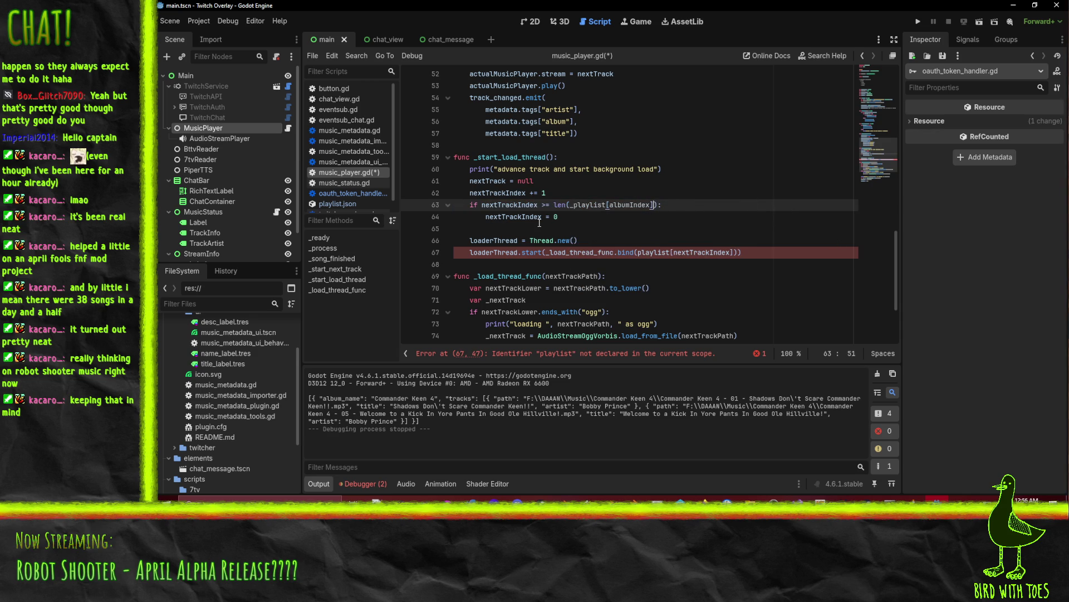
pyautogui.moveTo(538, 238)
pyautogui.write('.size(')
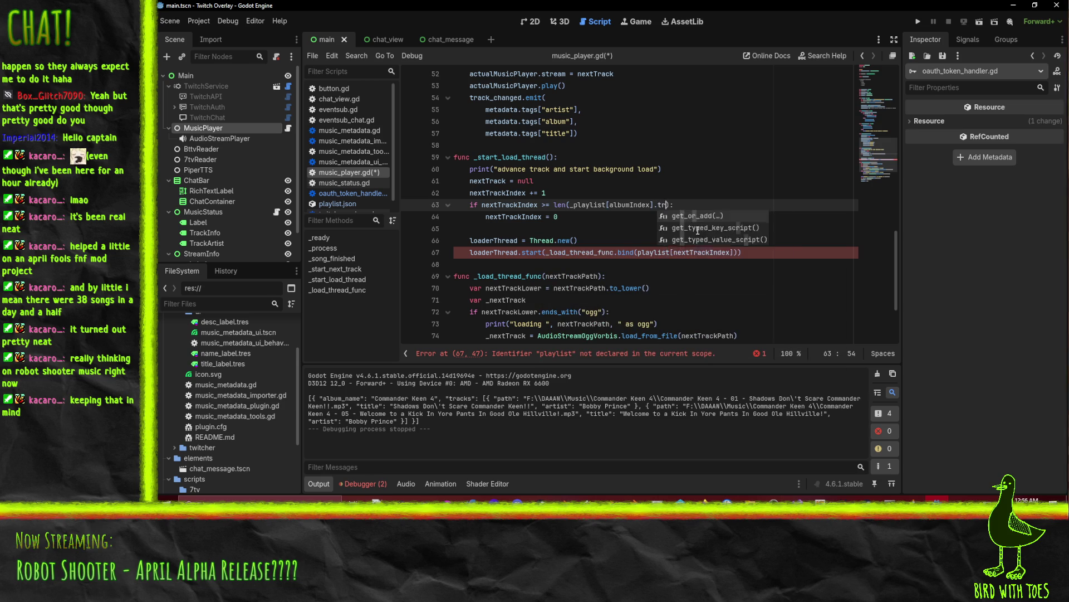
pyautogui.press('BackSpace')
pyautogui.press('BackSpace')
pyautogui.press('BackSpace')
pyautogui.write('["tracks')
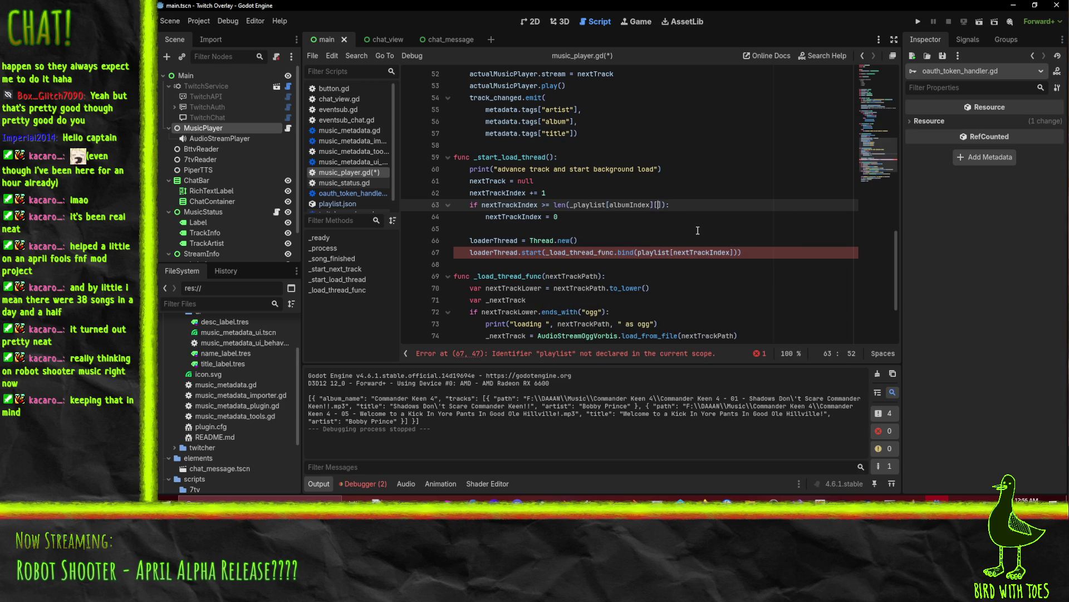
pyautogui.write('"].')
pyautogui.press('BackSpace')
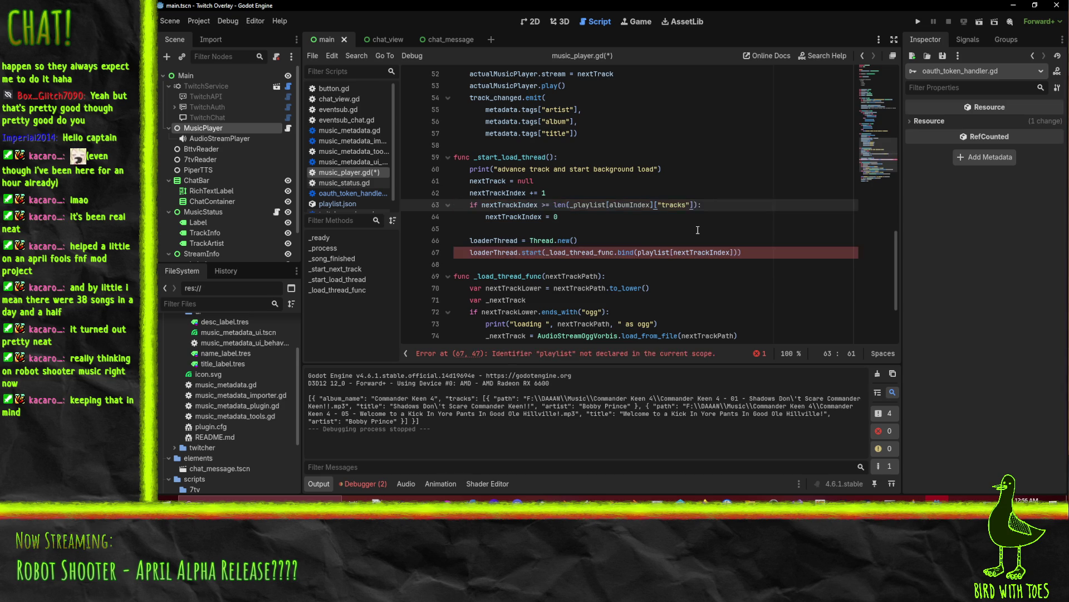
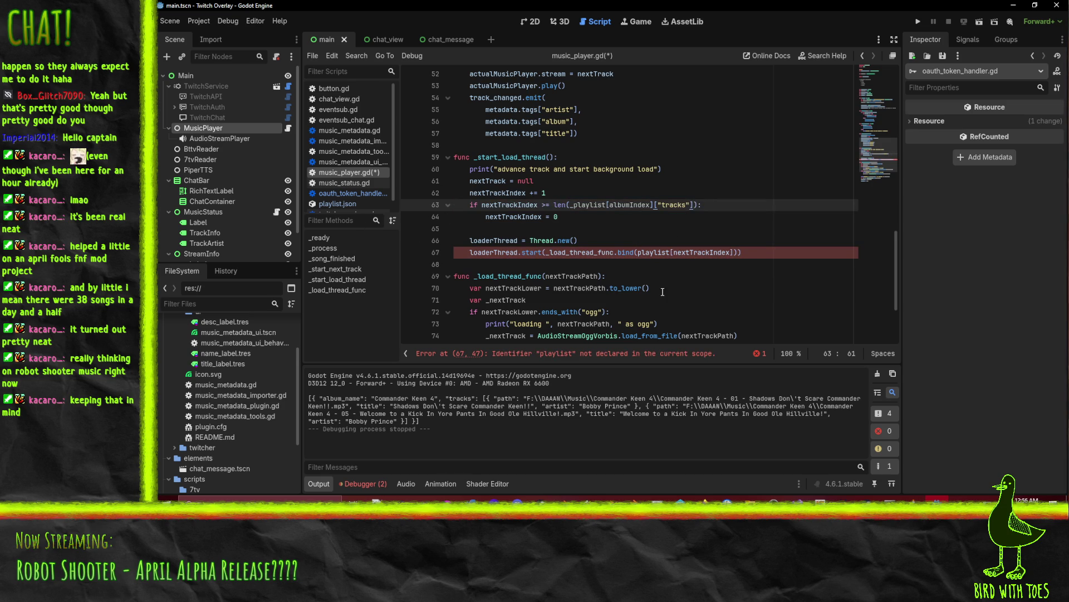
# Step: Below nextTrackIndex = 0, add albumIndex += 1 and reset albumIndex to 0 when it exceeds len(_playlist)
pyautogui.click(690, 252)
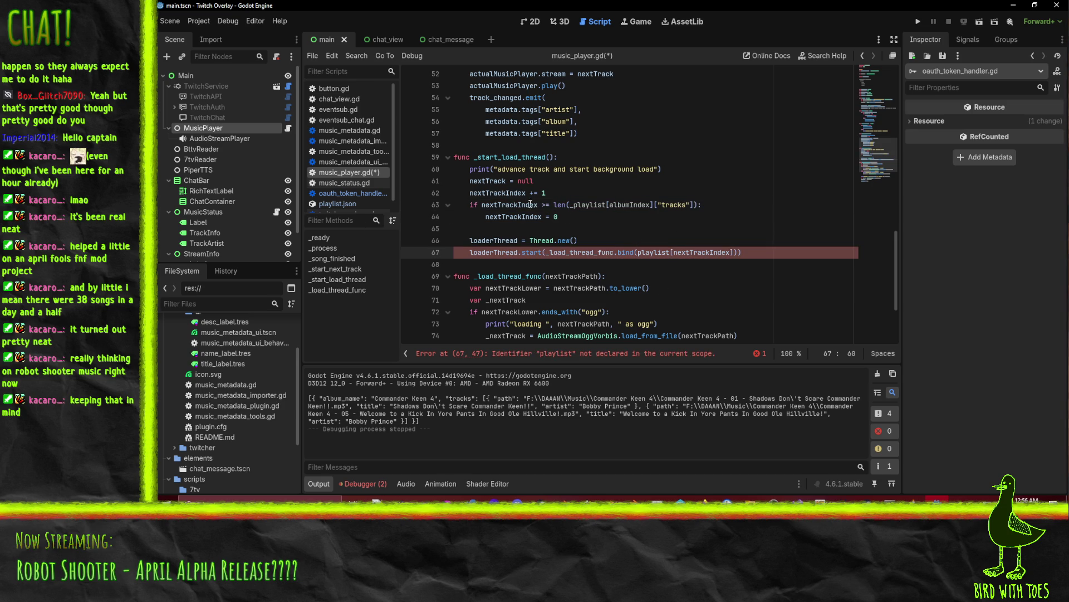
pyautogui.click(568, 217)
pyautogui.press('Return')
pyautogui.write('al')
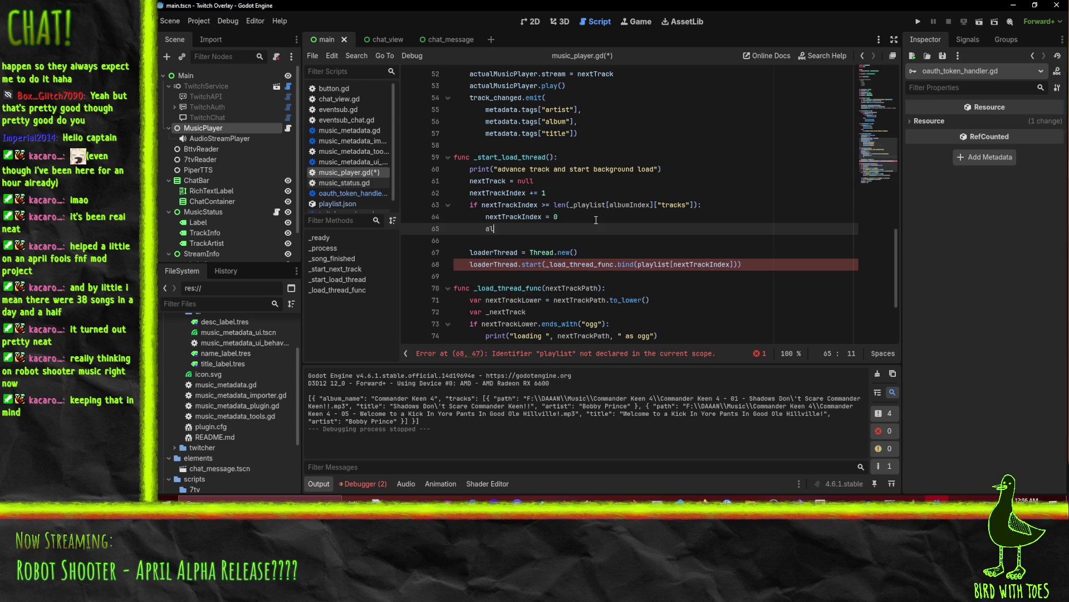
pyautogui.write('bumIndex += 1')
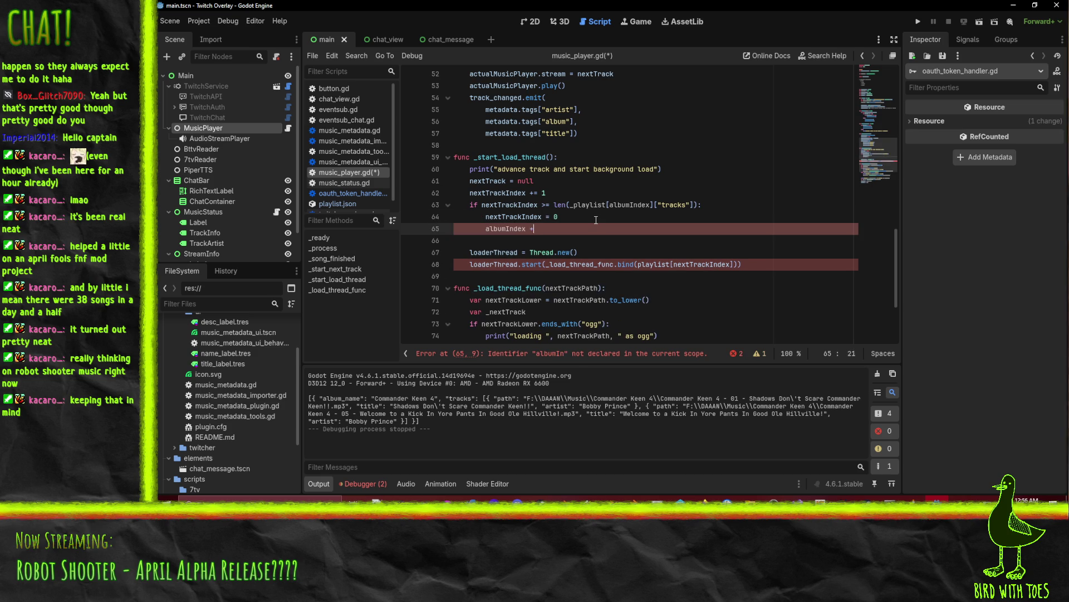
pyautogui.press('Return')
pyautogui.write('if a')
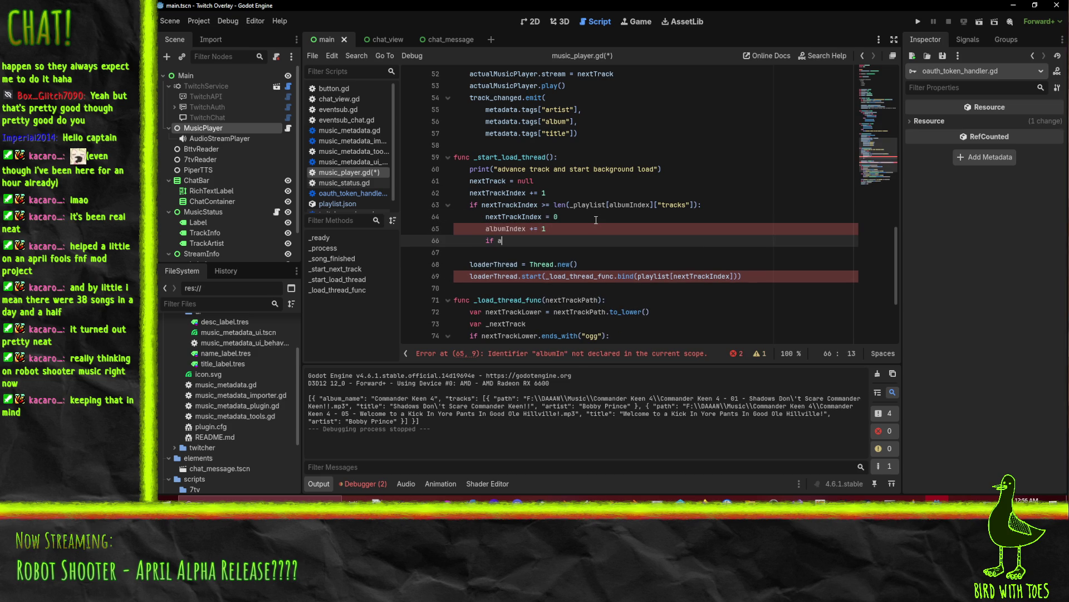
pyautogui.write('lbumIncex')
pyautogui.press('BackSpace')
pyautogui.press('BackSpace')
pyautogui.press('BackSpace')
pyautogui.write('dex > ')
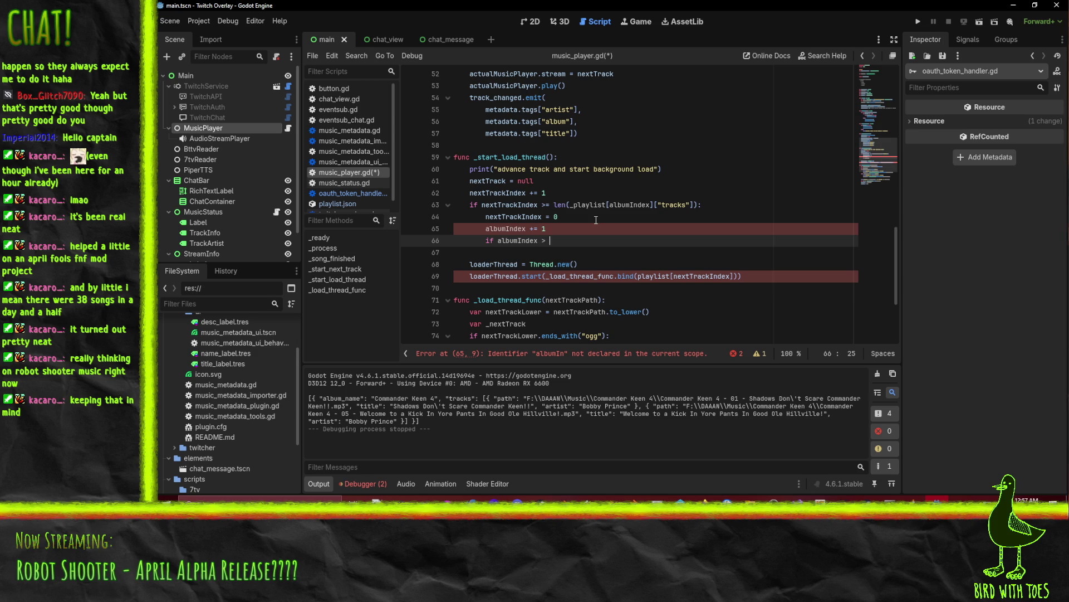
pyautogui.write('len(_playlist):')
pyautogui.press('Return')
pyautogui.write('albumI')
pyautogui.press('Return')
pyautogui.write('= 0')
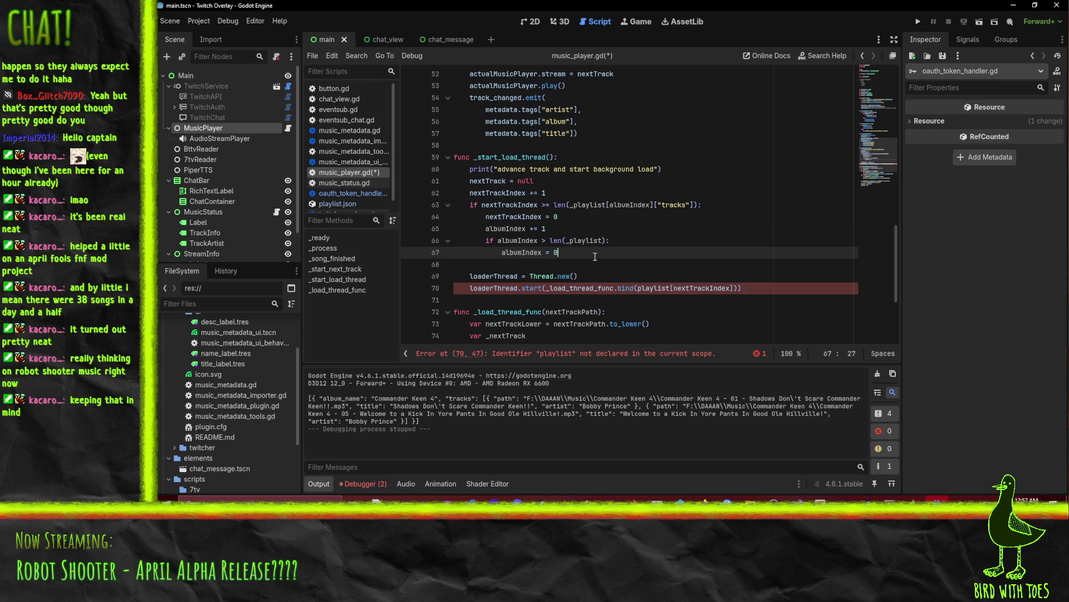
# Step: Copy _playlist[albumIndex] from line 63 and select the undeclared playlist word on line 70
pyautogui.scroll(-1, 607, 253)
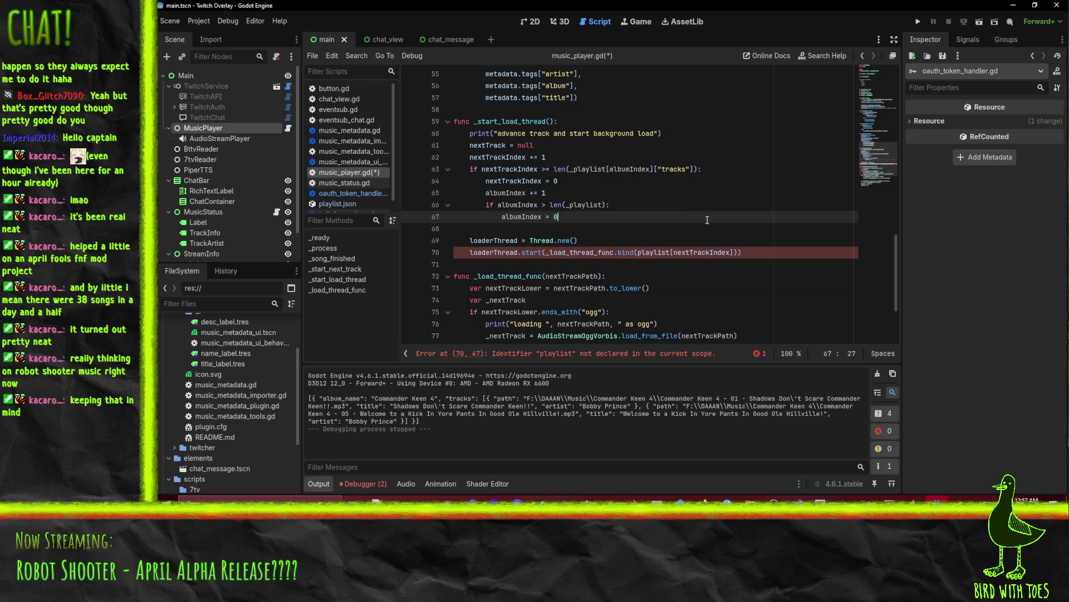
pyautogui.click(573, 168)
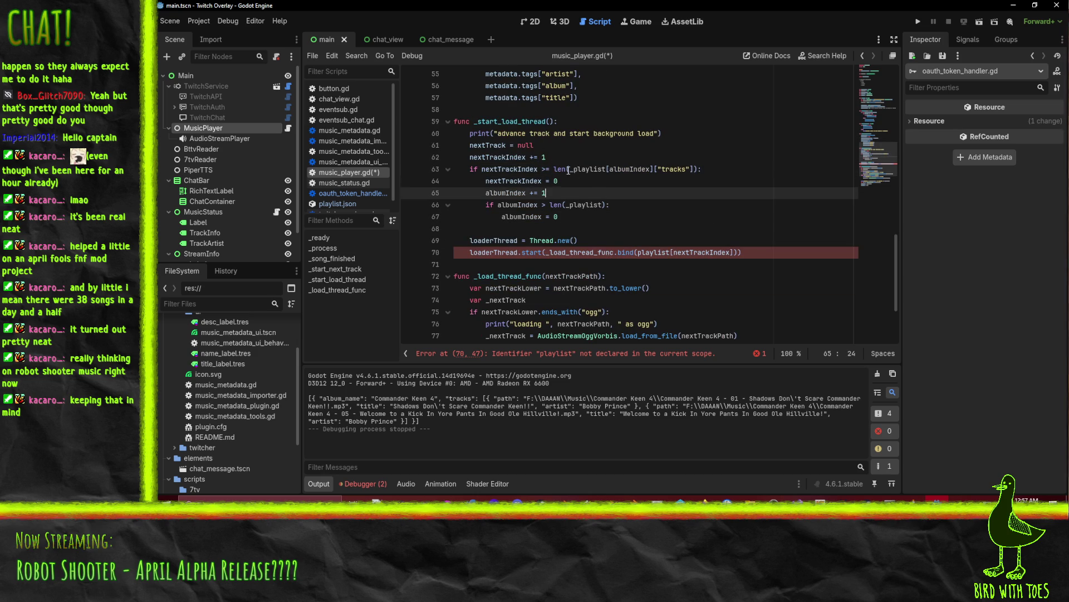
pyautogui.click(571, 169)
pyautogui.moveTo(576, 172); pyautogui.dragTo(655, 170)
pyautogui.hotkey('ctrl', 'c')
pyautogui.doubleClick(654, 251)
# Step: Replace playlist on line 70 with _playlist[albumIndex] and save the script
pyautogui.hotkey('ctrl', 'v')
pyautogui.click(747, 227)
pyautogui.hotkey('ctrl', 's')
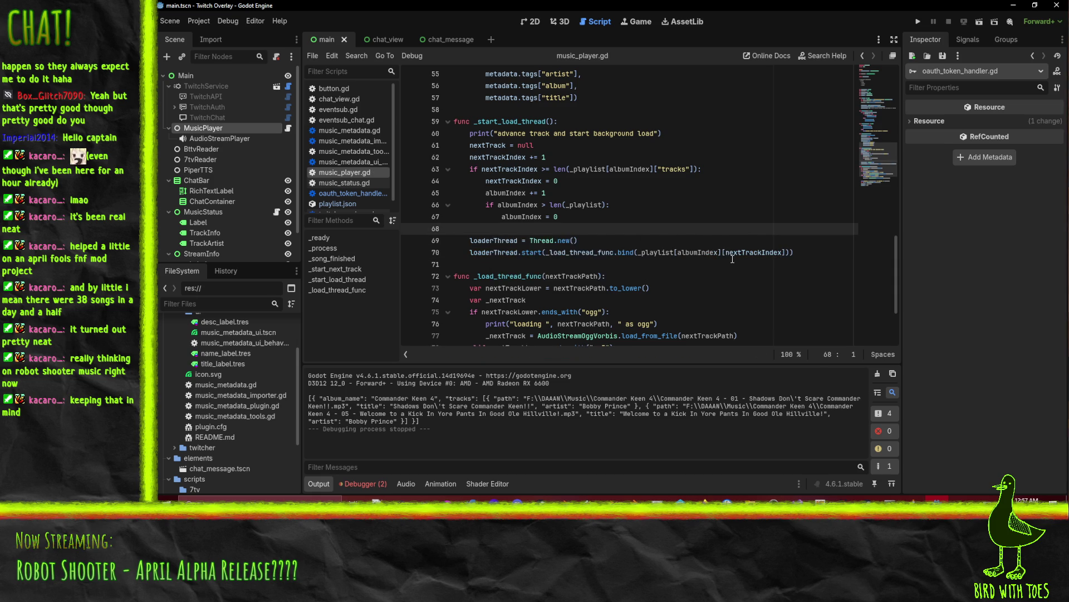
pyautogui.press('Down')
pyautogui.press('Down')
pyautogui.press('Down')
pyautogui.scroll(-2, 725, 234)
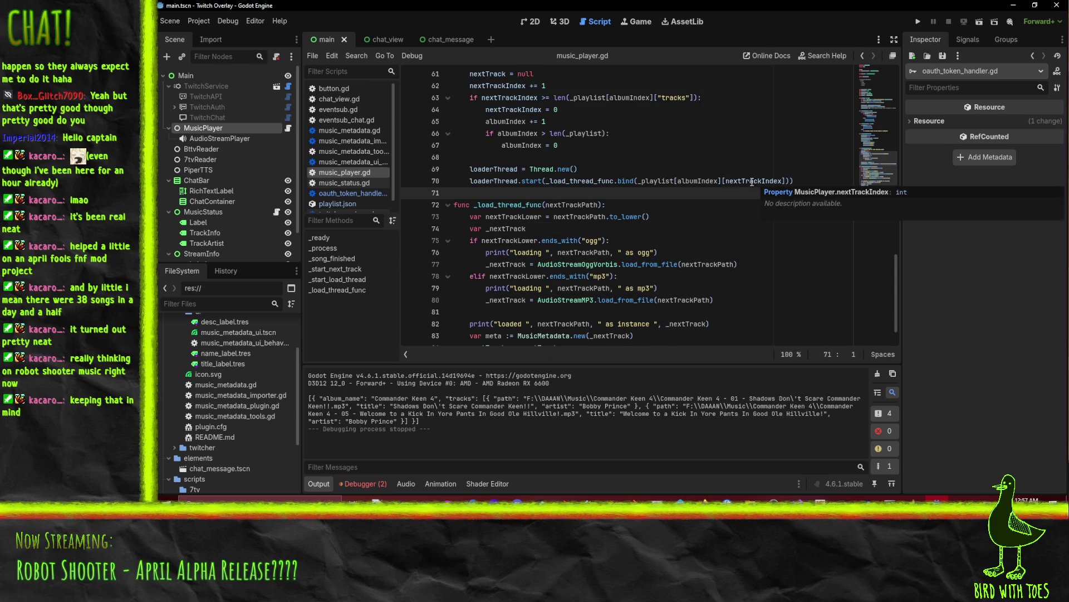
# Step: Rewrite the thread call so it binds albumIndex and nextTrackIndex to _load_thread_func
pyautogui.moveTo(653, 182)
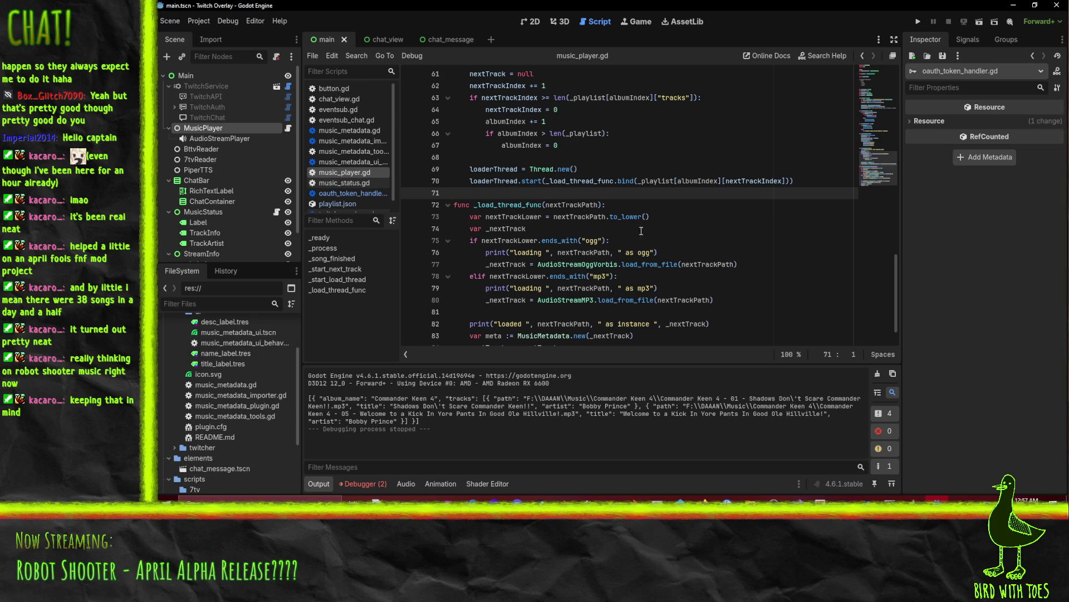
pyautogui.doubleClick(570, 206)
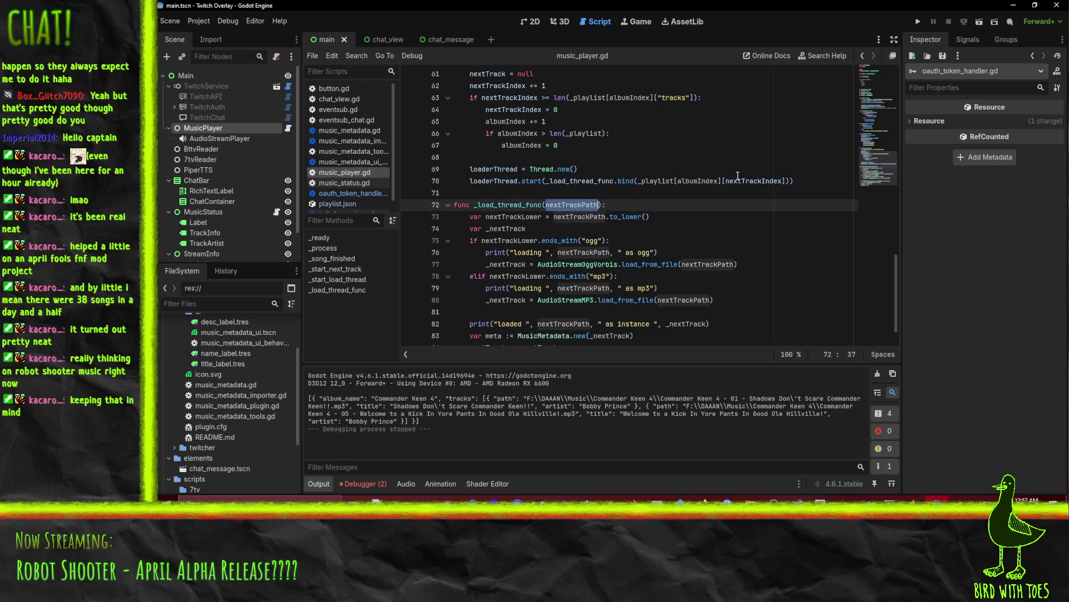
pyautogui.click(788, 182)
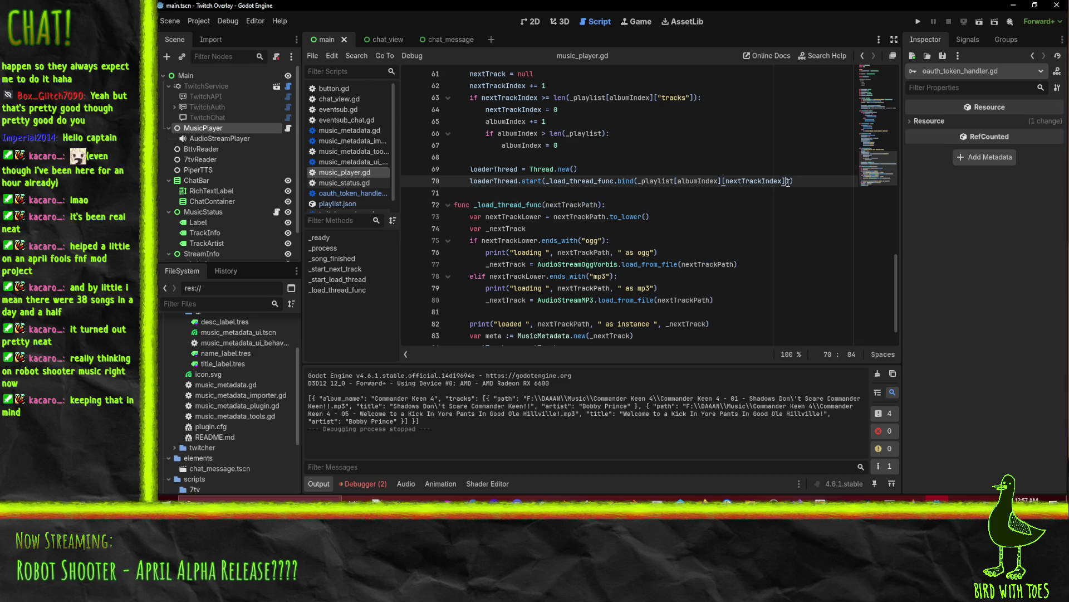
pyautogui.scroll(2, 708, 189)
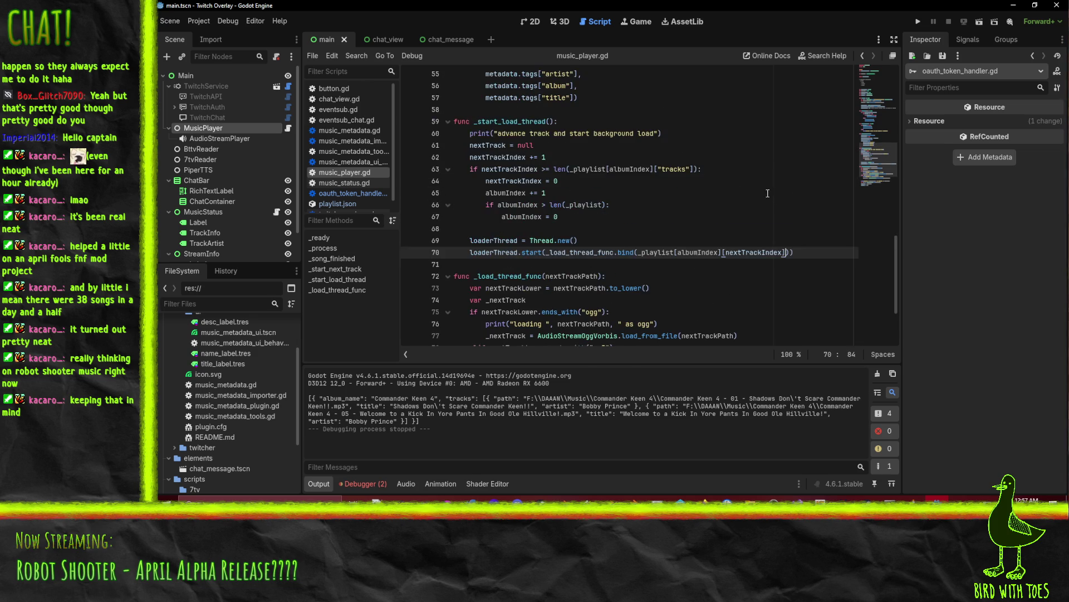
pyautogui.write('["path')
pyautogui.write('"]')
pyautogui.hotkey('shift', 'Left')
pyautogui.hotkey('shift', 'Left')
pyautogui.hotkey('shift', 'Left')
pyautogui.press('BackSpace')
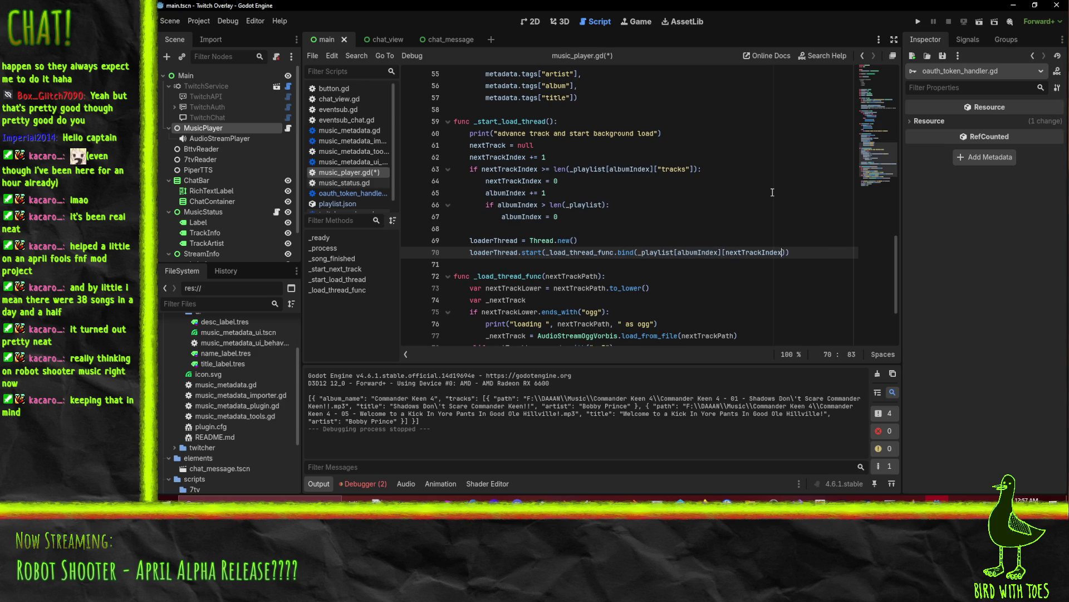
pyautogui.press('Left')
pyautogui.press('Left')
pyautogui.press('Left')
pyautogui.press('BackSpace')
pyautogui.press('BackSpace')
pyautogui.write(',')
pyautogui.press('Left')
pyautogui.press('Left')
pyautogui.press('Left')
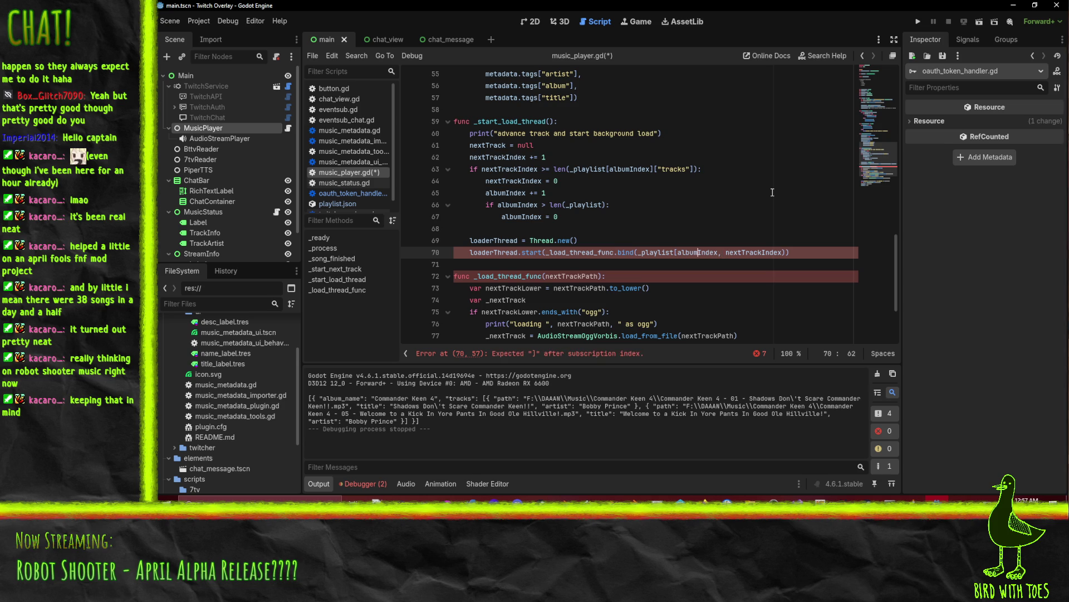
pyautogui.press('BackSpace')
pyautogui.press('BackSpace')
pyautogui.press('BackSpace')
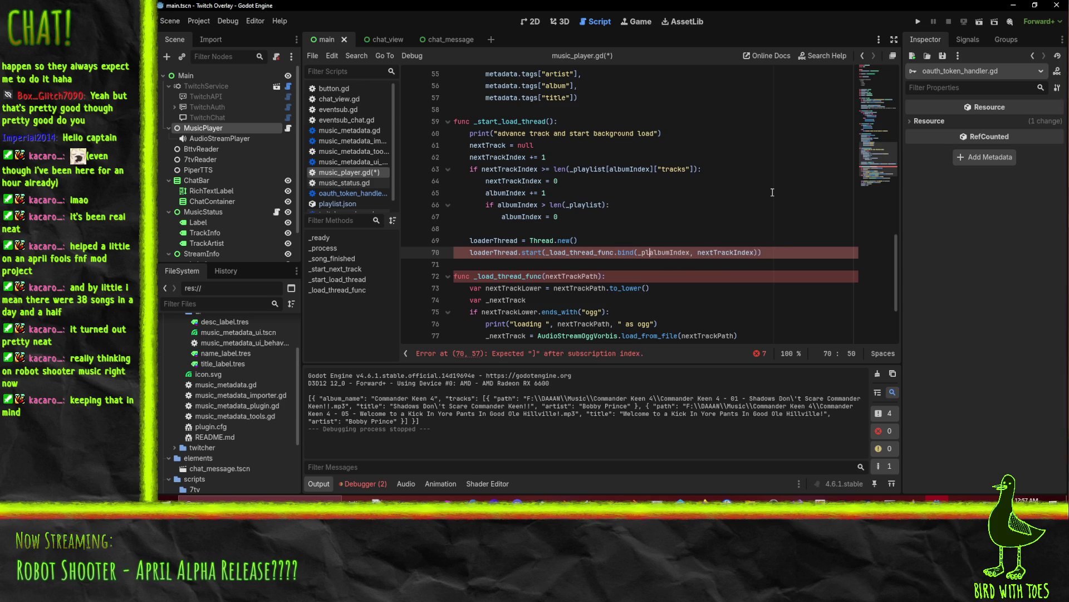
pyautogui.doubleClick(645, 255)
pyautogui.click(638, 273)
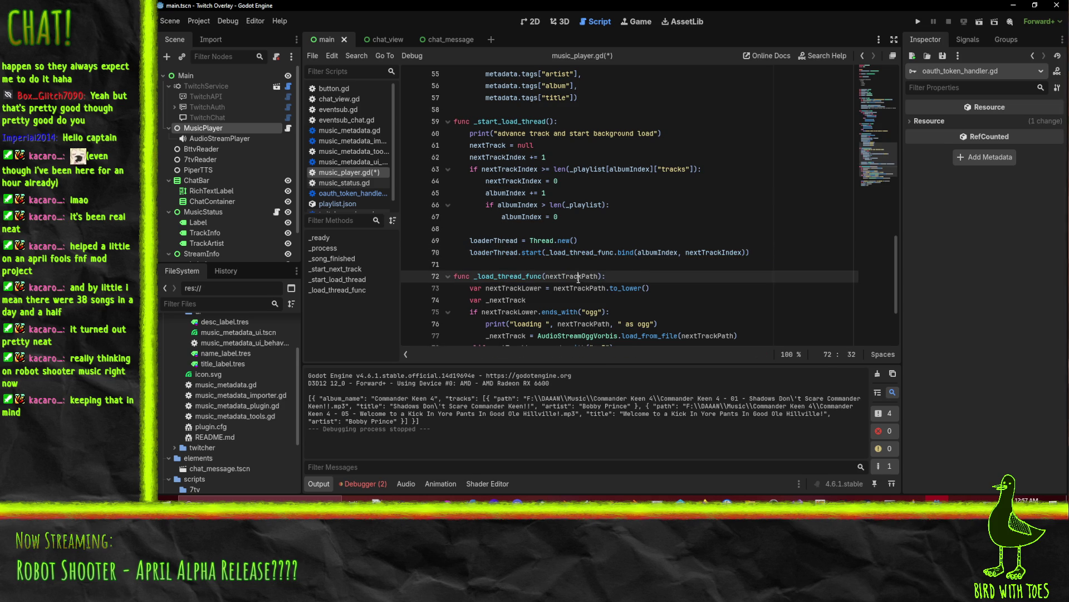
# Step: Change _load_thread_func's parameters to trackAlbumIndex, trackIndex and begin a var trackPath = line
pyautogui.doubleClick(578, 277)
pyautogui.write('t')
pyautogui.write('rackAlbumI')
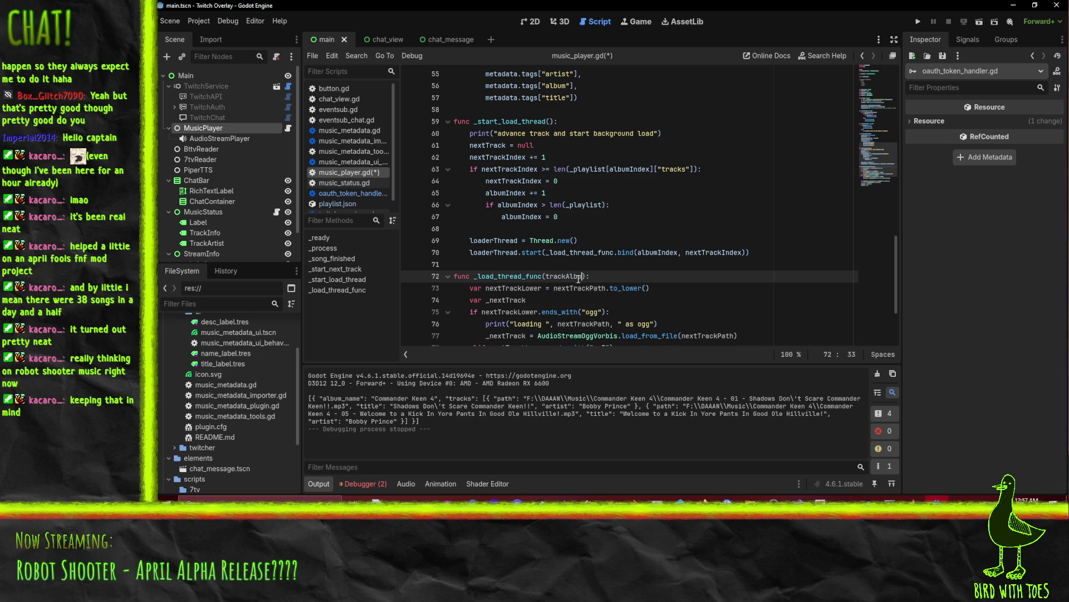
pyautogui.write('ndex, track')
pyautogui.write('Index')
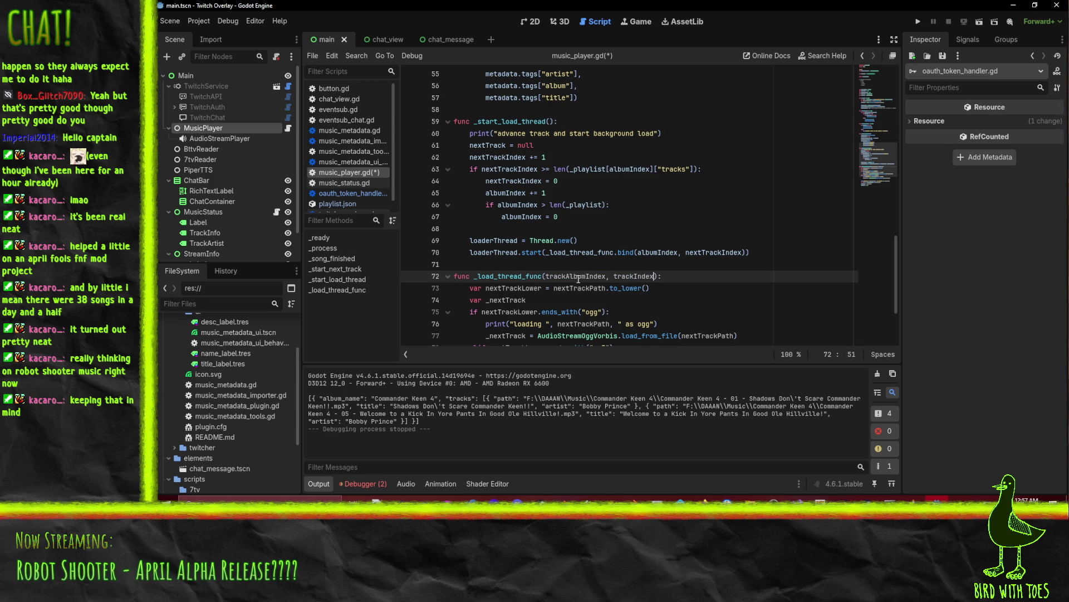
pyautogui.scroll(-3, 578, 278)
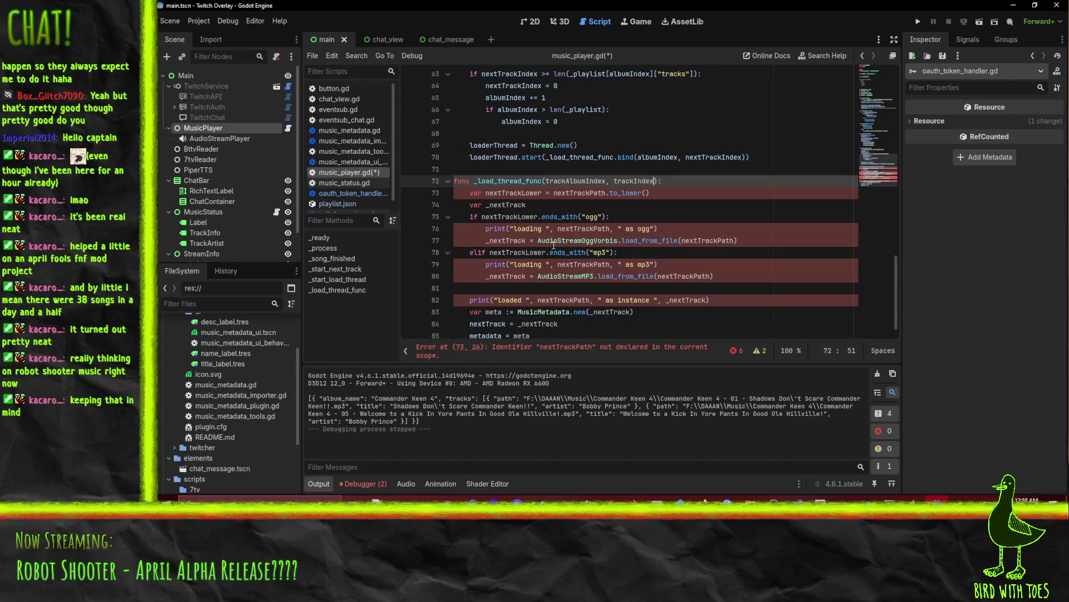
pyautogui.click(567, 192)
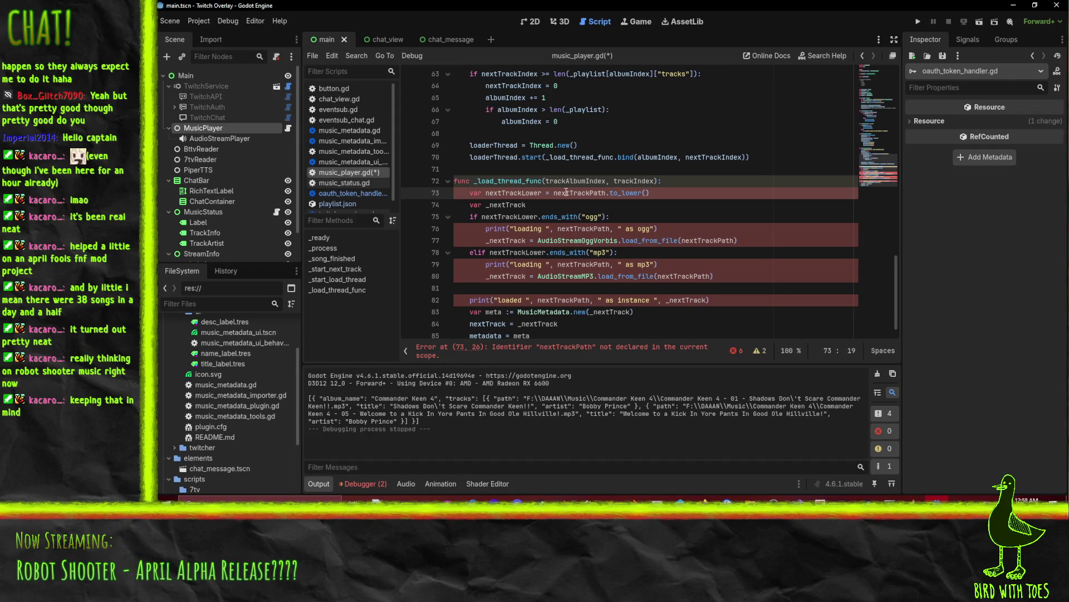
pyautogui.scroll(1, 680, 202)
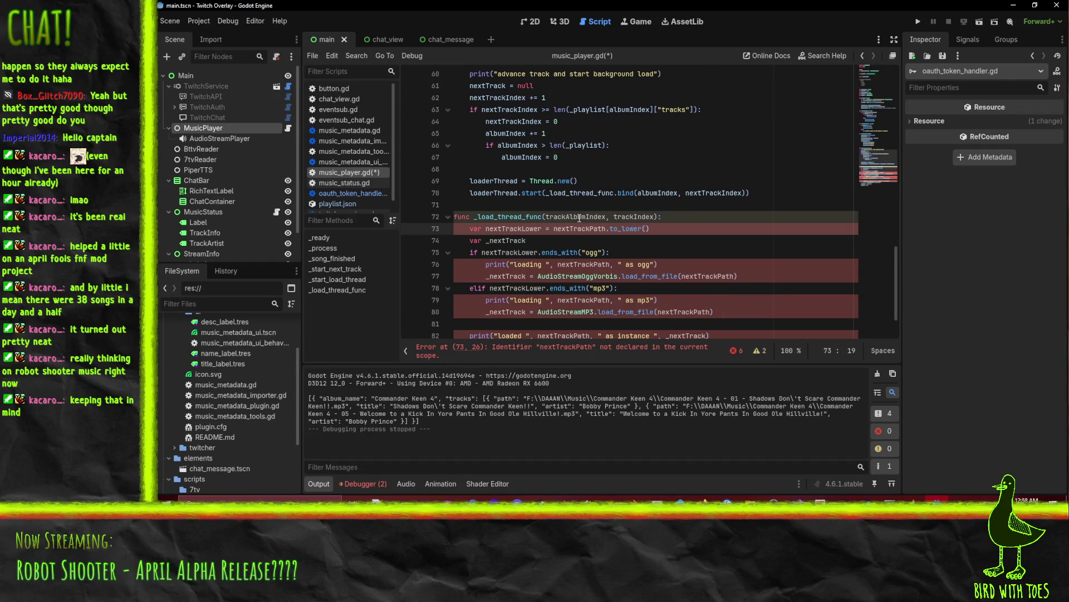
pyautogui.hotkey('ctrl', 'shift', 'Return')
pyautogui.write('var tra')
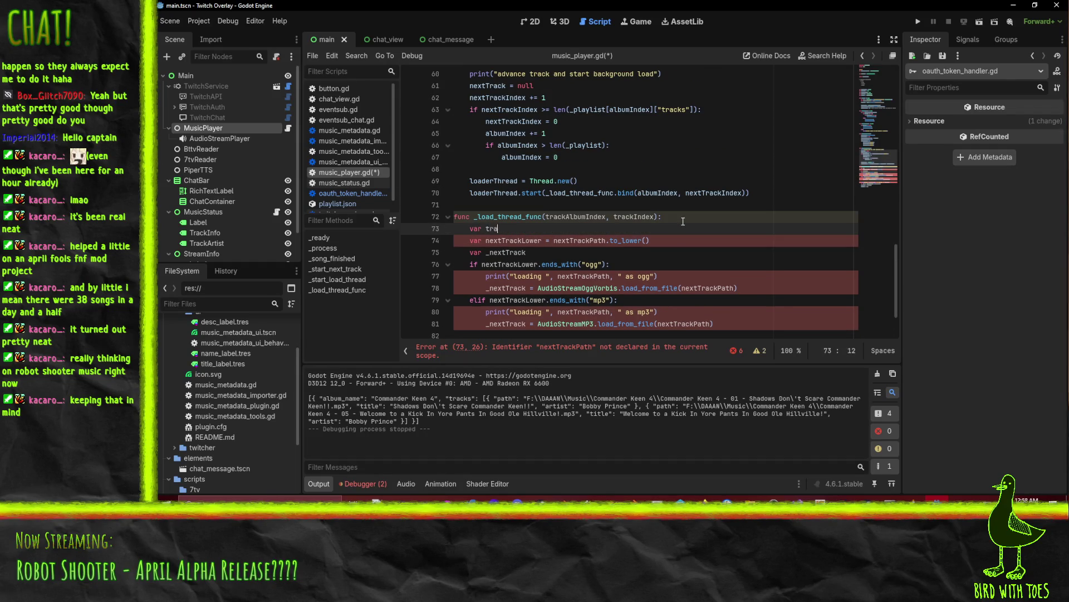
pyautogui.write('ckPath =')
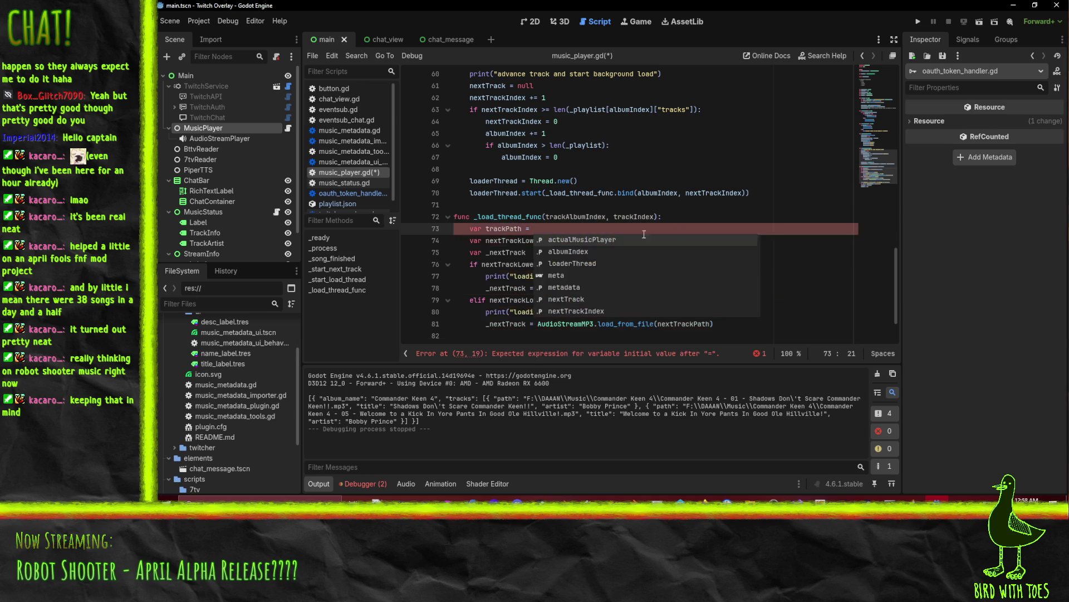
# Step: Set trackPath to _playlist[albumIndex]["tracks"][trackIndex]["path"]
pyautogui.scroll(1, 624, 181)
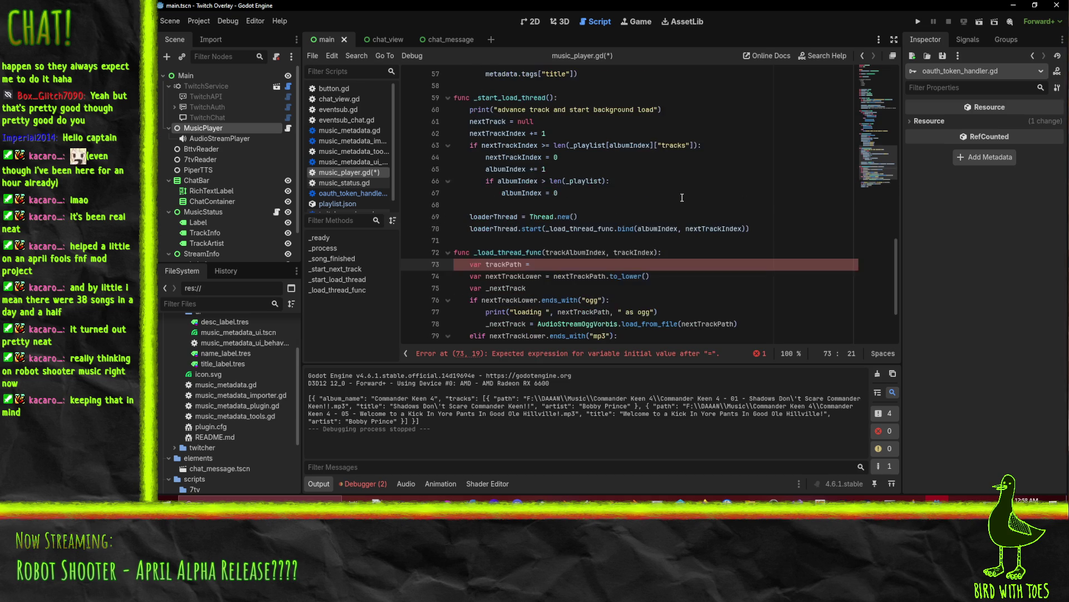
pyautogui.moveTo(570, 146); pyautogui.dragTo(694, 145)
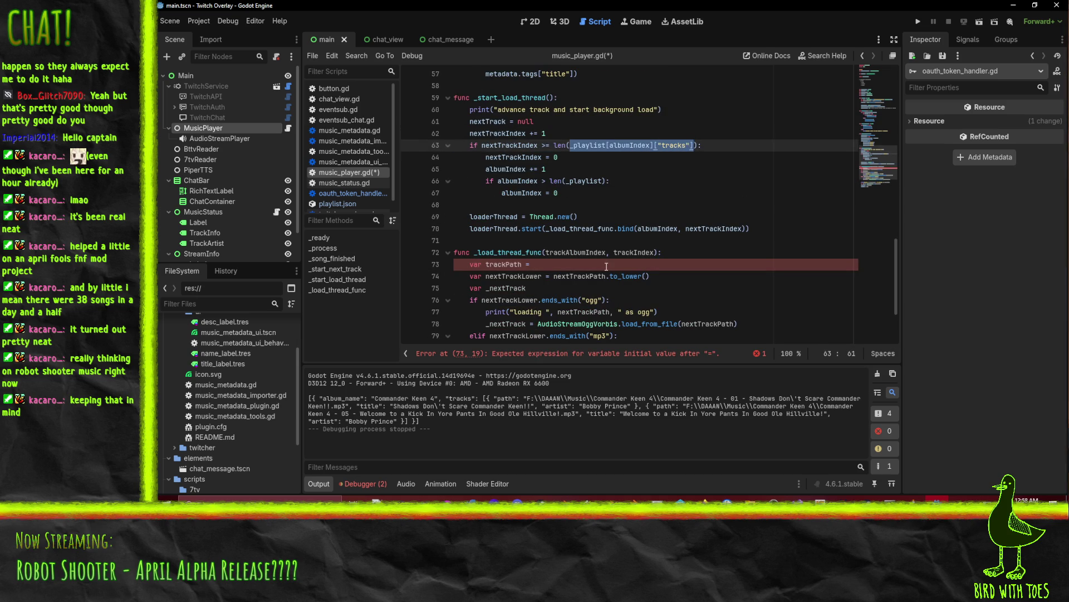
pyautogui.hotkey('ctrl', 'c')
pyautogui.click(535, 265)
pyautogui.hotkey('ctrl', 'v')
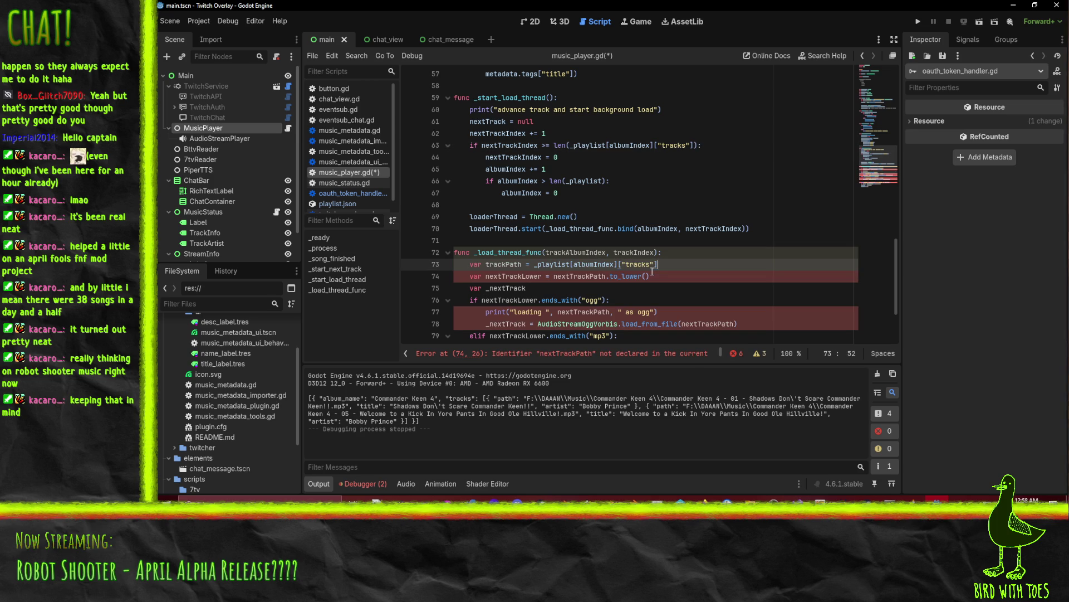
pyautogui.write('[trackInde')
pyautogui.write('x].')
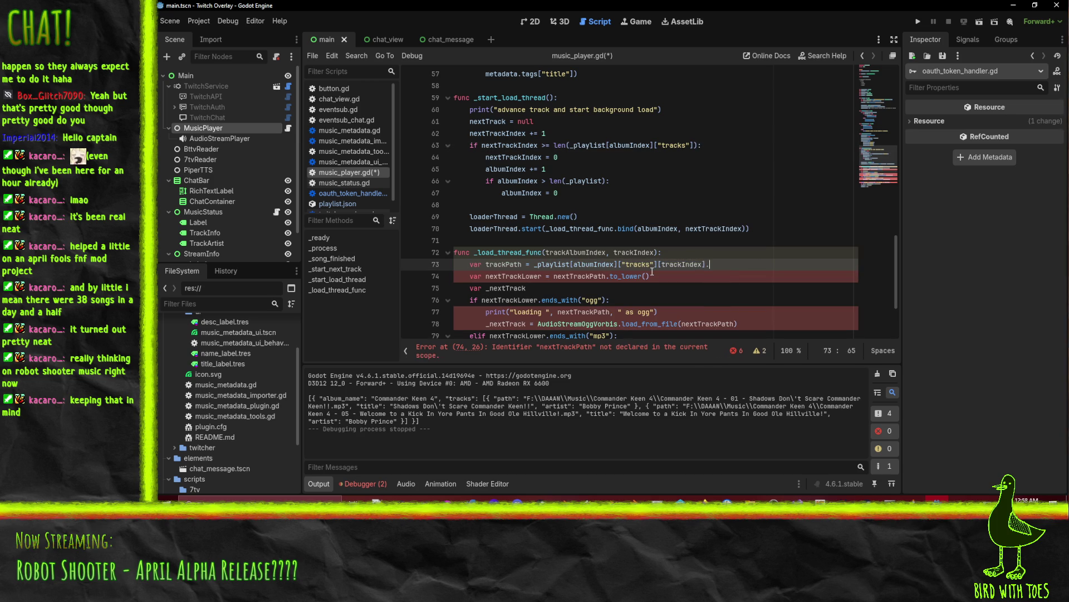
pyautogui.press('BackSpace')
pyautogui.write('["path')
# Step: Rename the trackPath variable on line 73 to nextTrackPath
pyautogui.press('Home')
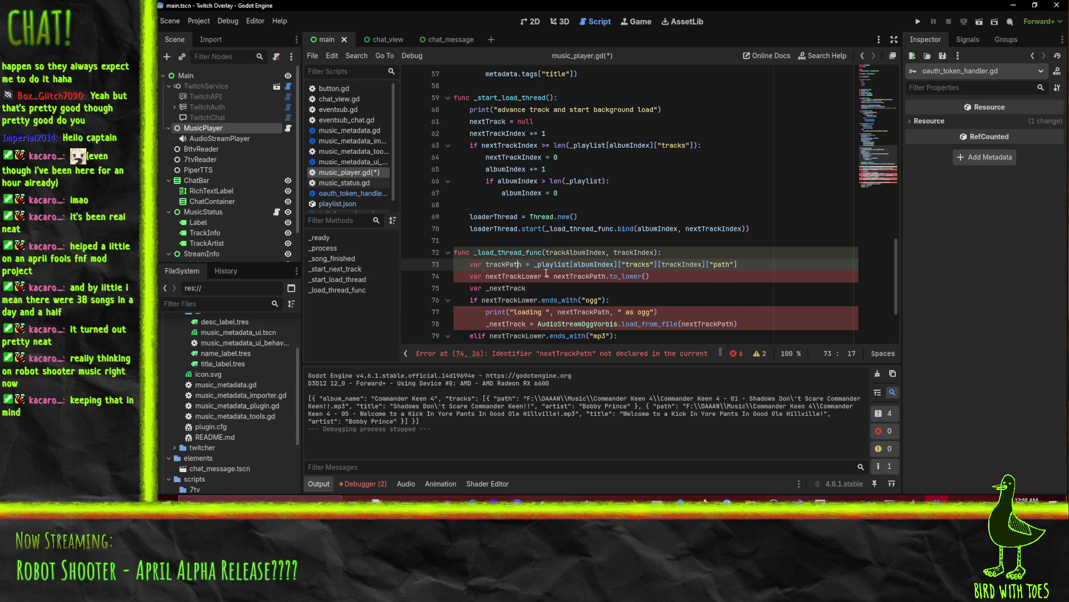
pyautogui.doubleClick(517, 264)
pyautogui.write('nextTrackPath')
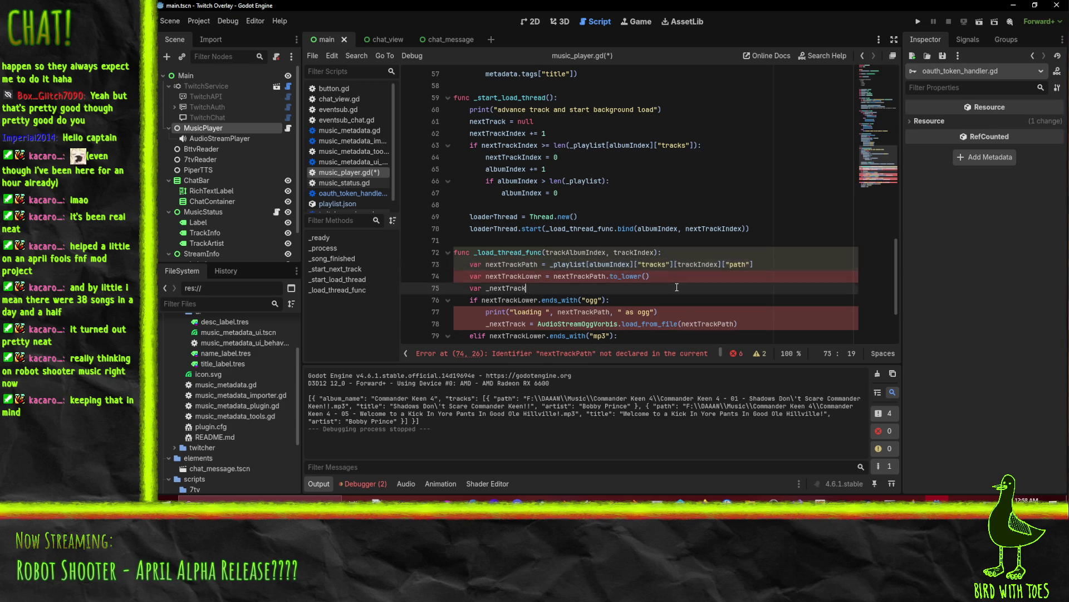
pyautogui.press('Down')
pyautogui.press('Down')
pyautogui.scroll(-3, 479, 303)
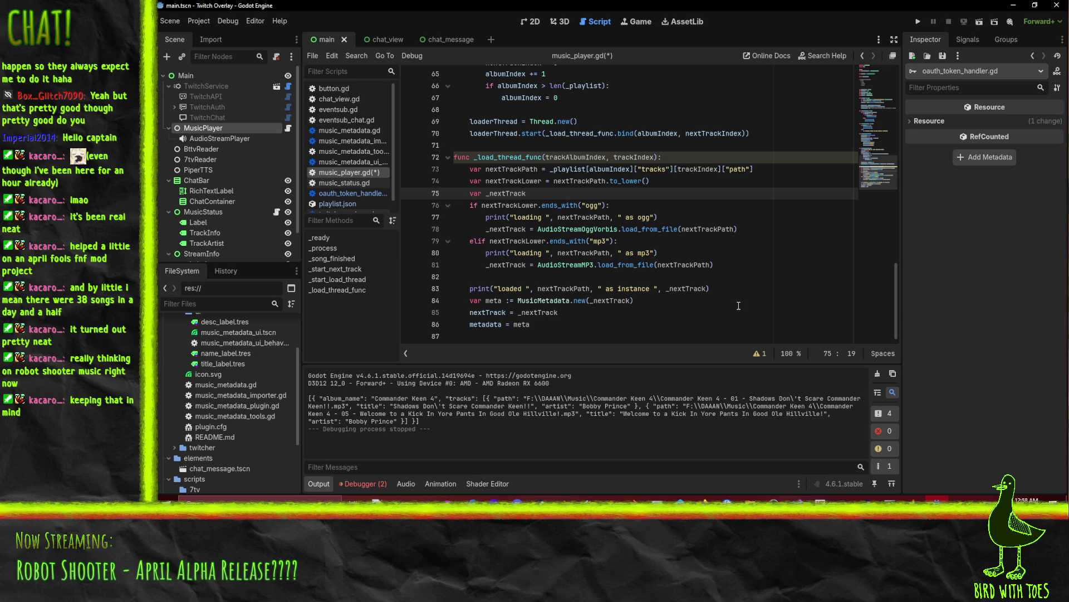
# Step: Replace meta on the metadata line with the _playlist[albumIndex]["tracks"][trackIndex] lookup
pyautogui.doubleClick(490, 325)
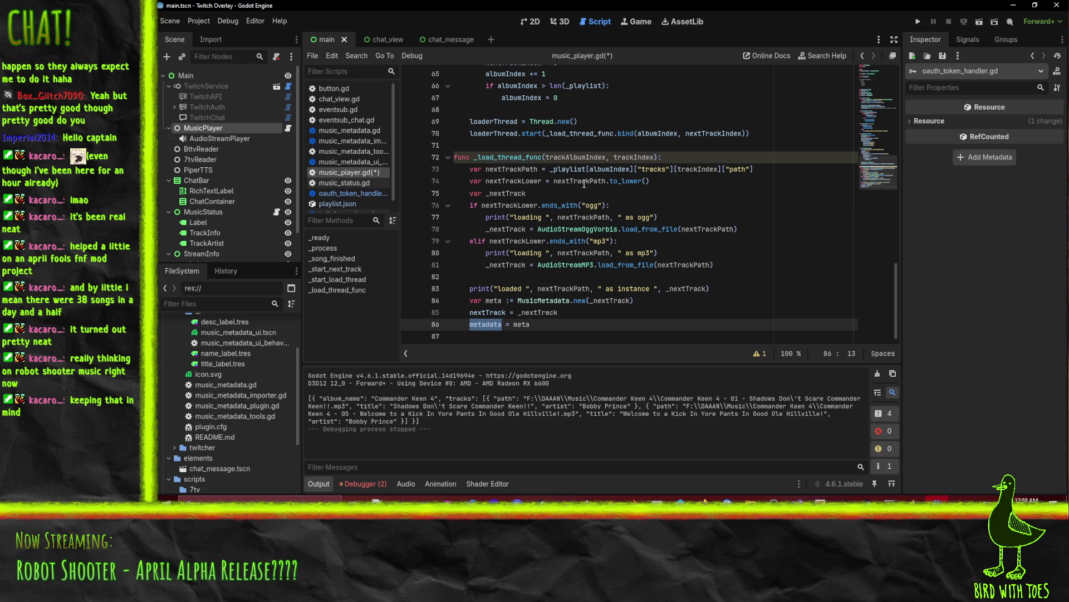
pyautogui.moveTo(551, 170); pyautogui.dragTo(723, 169)
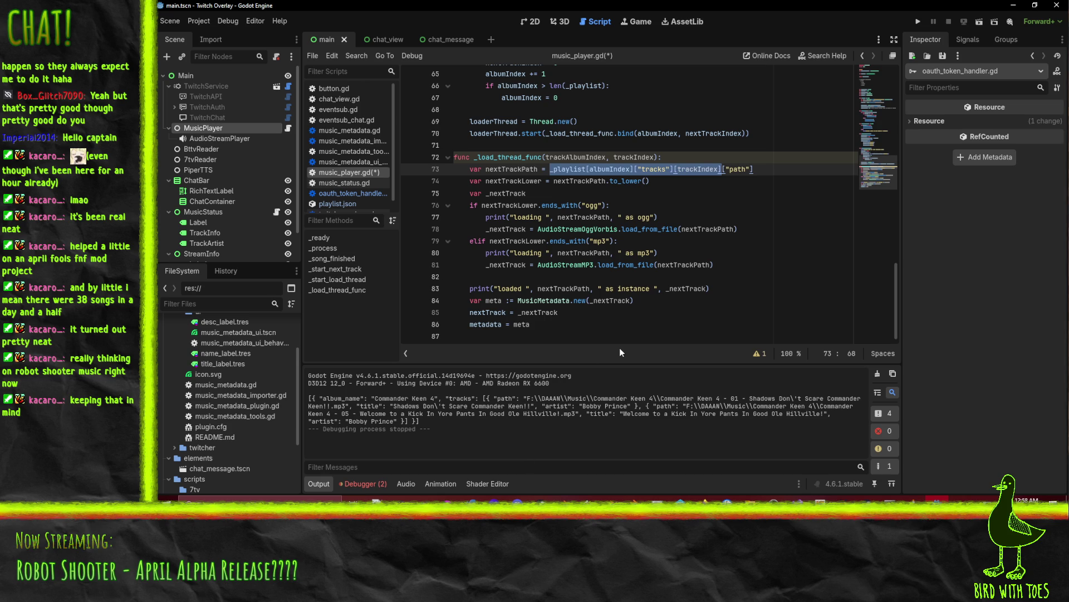
pyautogui.click(512, 301)
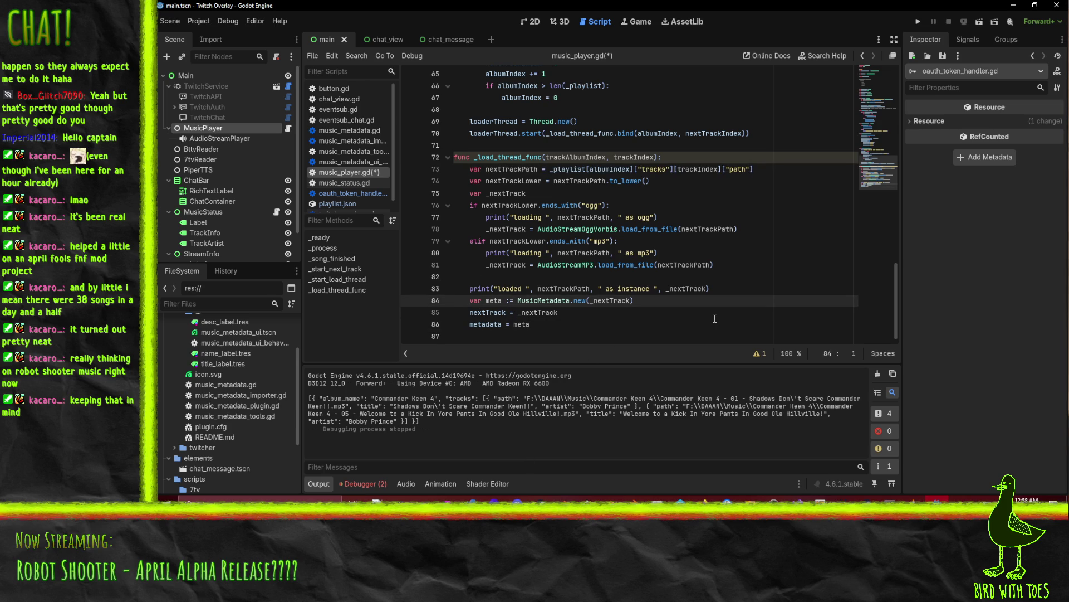
pyautogui.doubleClick(521, 325)
pyautogui.hotkey('ctrl', 'v')
# Step: Delete the var meta, nextTrack and loaded debug-print lines, then save the script
pyautogui.click(518, 301)
pyautogui.press('Home')
pyautogui.hotkey('shift', 'Down')
pyautogui.hotkey('shift', 'Down')
pyautogui.press('Delete')
pyautogui.press('Up')
pyautogui.hotkey('shift', 'Down')
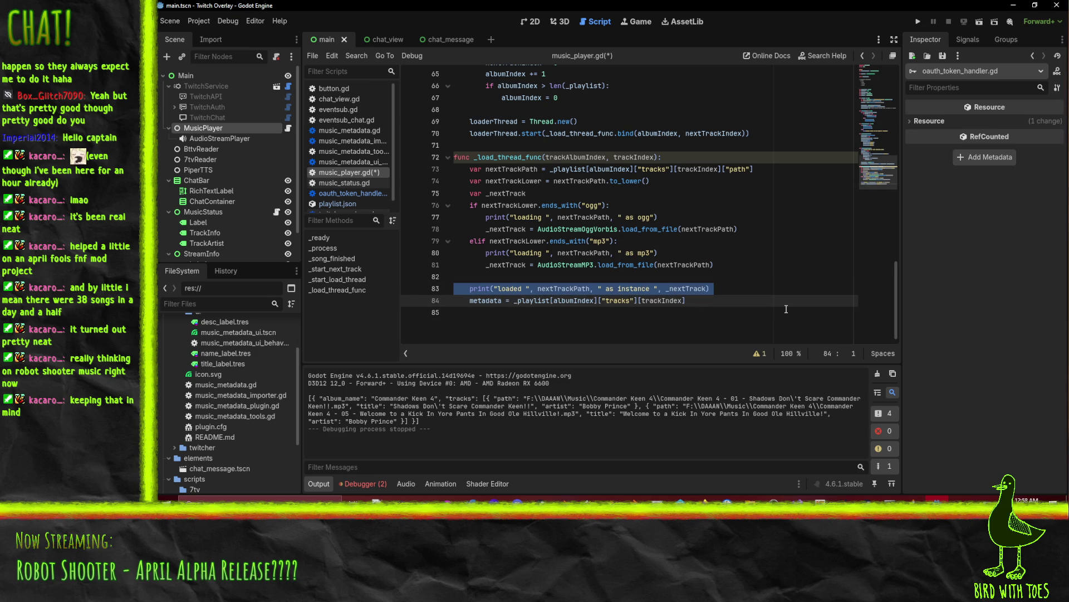
pyautogui.press('Delete')
pyautogui.press('Up')
pyautogui.press('Delete')
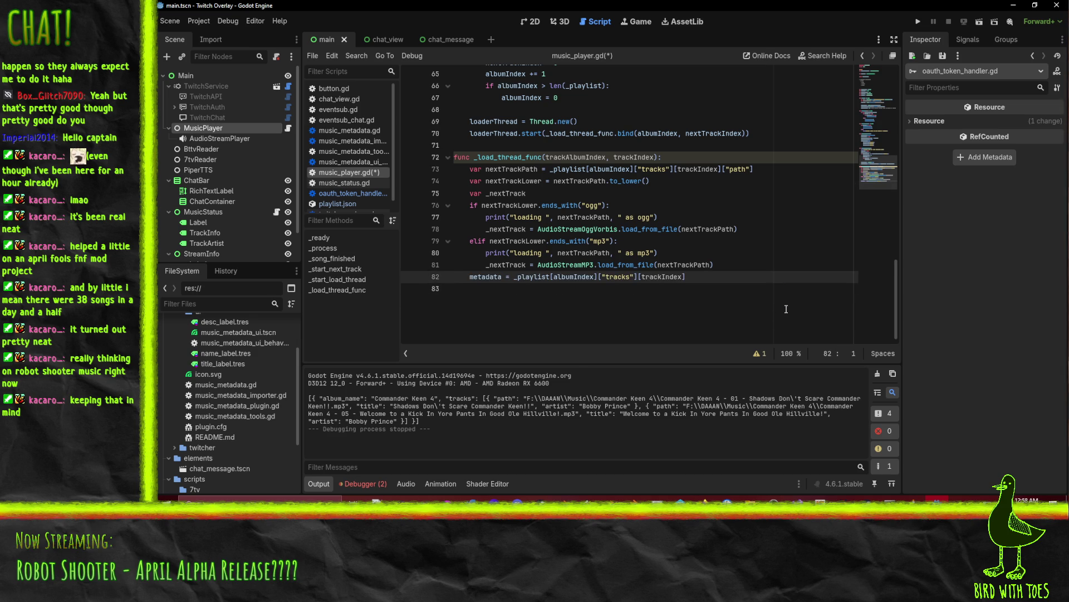
pyautogui.press('Up')
pyautogui.press('Up')
pyautogui.press('Up')
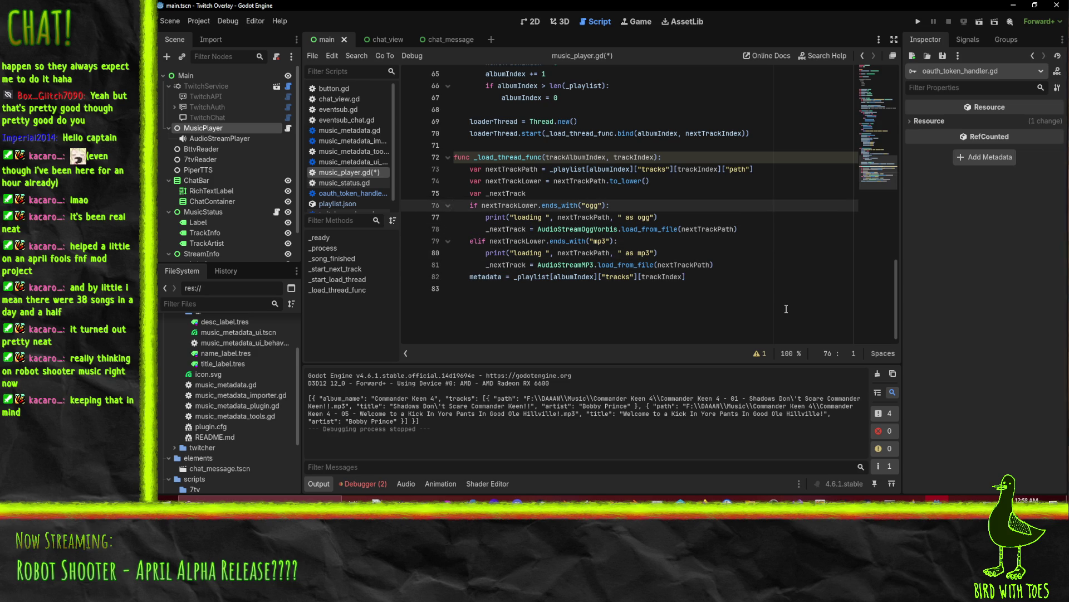
pyautogui.press('Down')
pyautogui.press('Down')
pyautogui.press('Down')
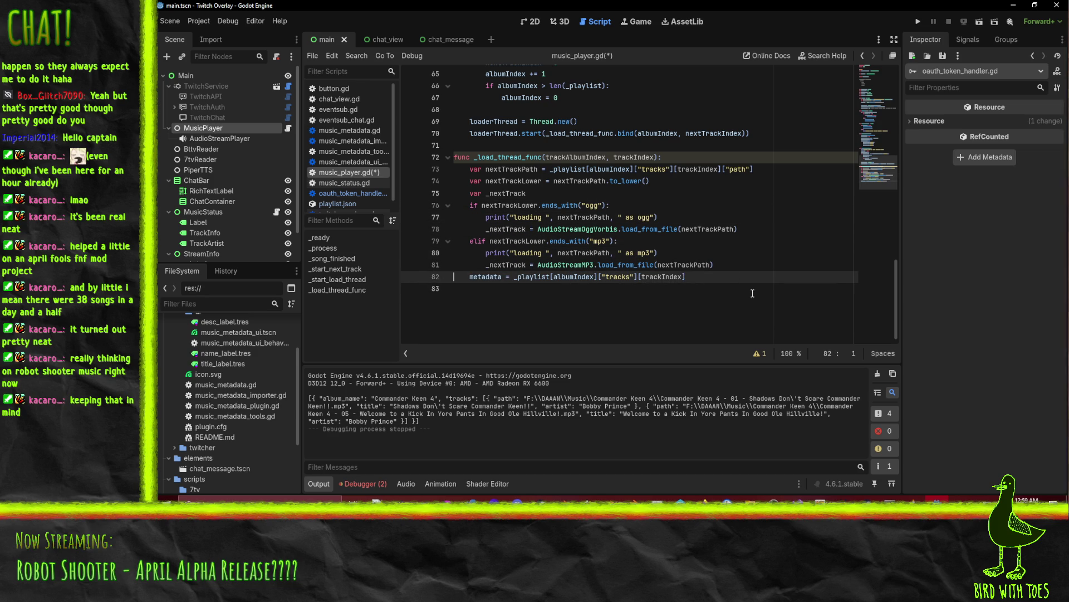
pyautogui.hotkey('ctrl', 's')
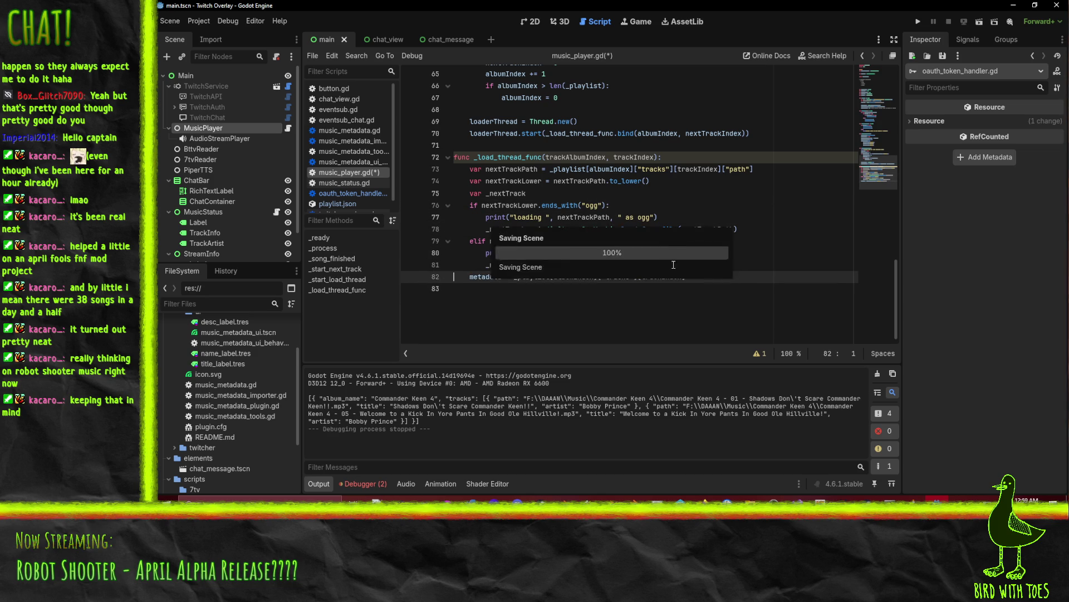
# Step: Strip .tags from the artist, album and title lines in track_changed.emit and save
pyautogui.click(724, 216)
pyautogui.scroll(6, 723, 247)
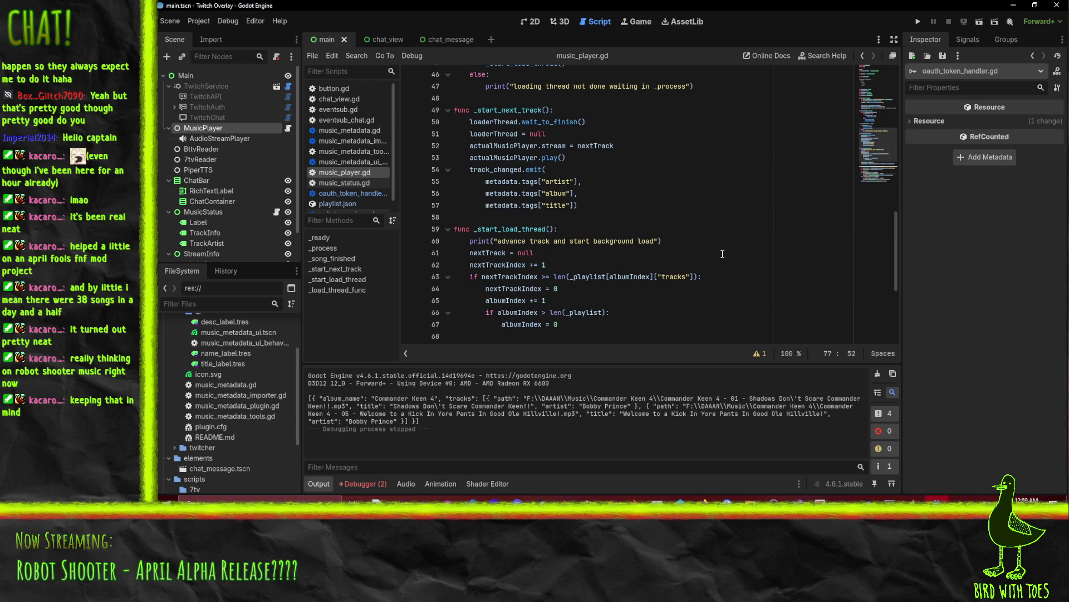
pyautogui.click(526, 181)
pyautogui.doubleClick(526, 182)
pyautogui.press('BackSpace')
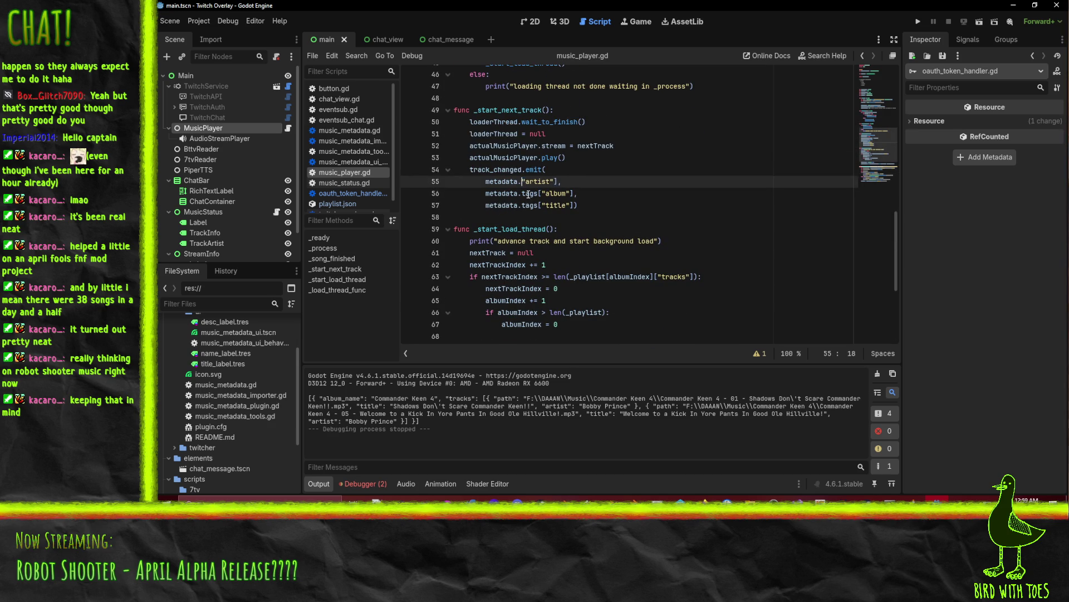
pyautogui.press('BackSpace')
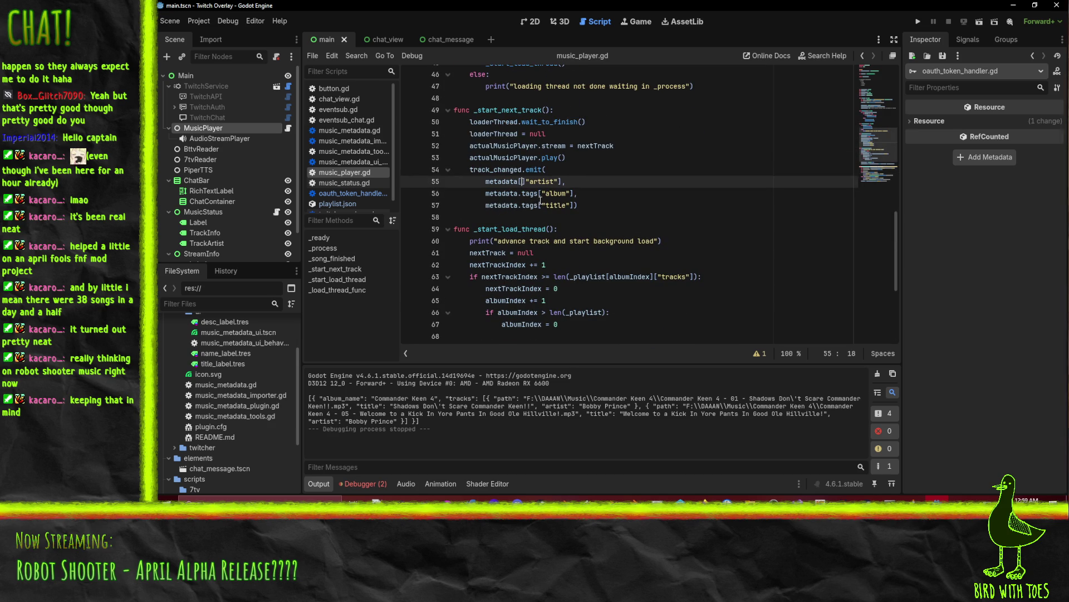
pyautogui.doubleClick(540, 196)
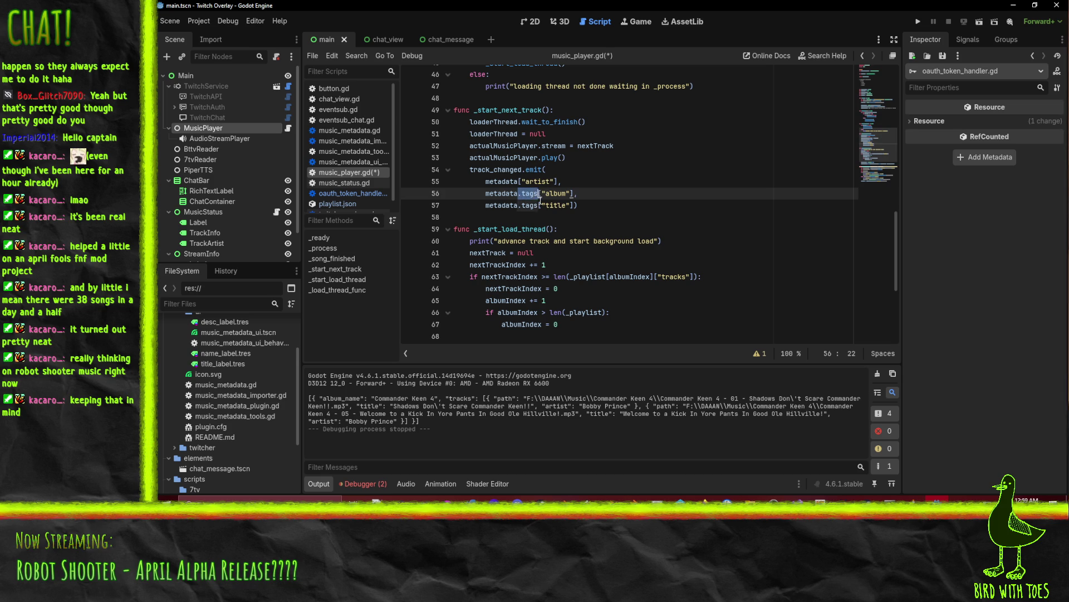
pyautogui.press('BackSpace')
pyautogui.press('BackSpace')
pyautogui.doubleClick(539, 202)
pyautogui.press('BackSpace')
pyautogui.press('BackSpace')
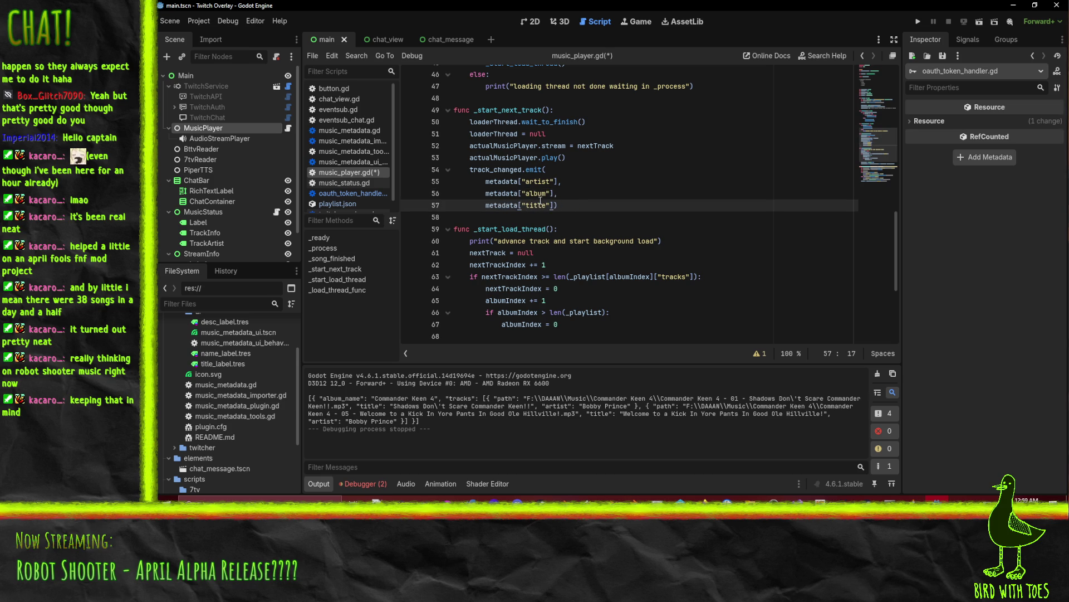
pyautogui.press('Up')
pyautogui.press('Up')
pyautogui.hotkey('ctrl', 's')
pyautogui.press('Down')
pyautogui.press('Down')
pyautogui.press('Down')
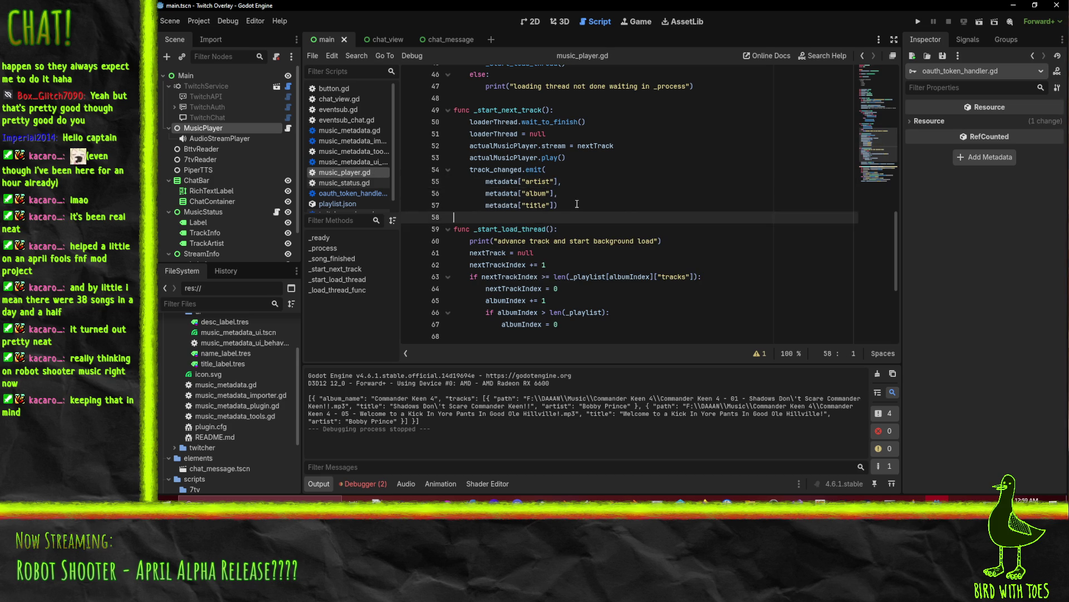
# Step: Run the project to test the music player, then stop it after the line 27 error
pyautogui.scroll(5, 599, 208)
pyautogui.scroll(-3, 772, 87)
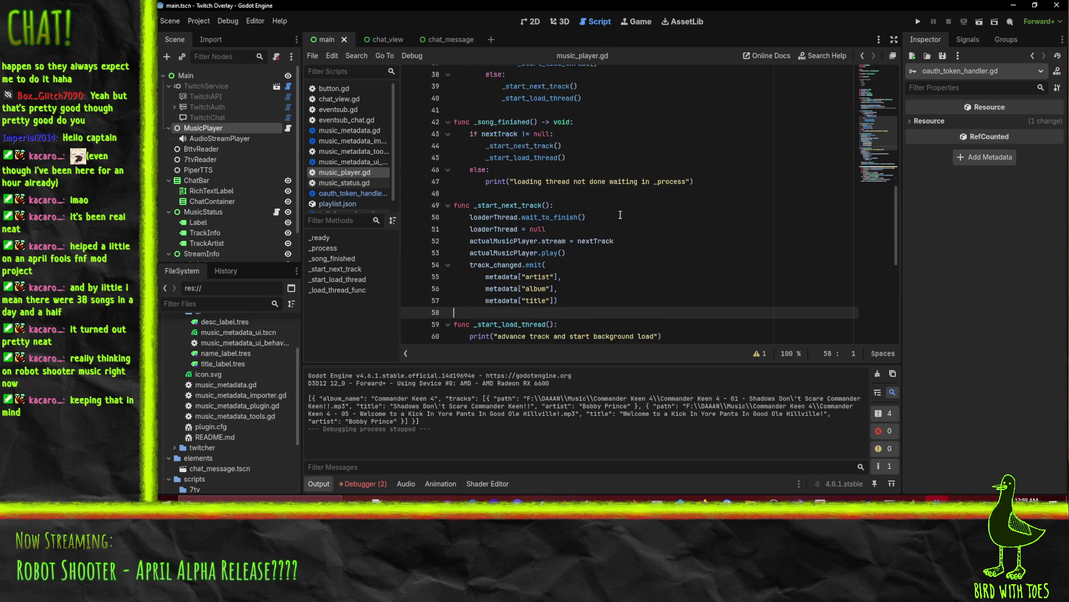
pyautogui.click(917, 22)
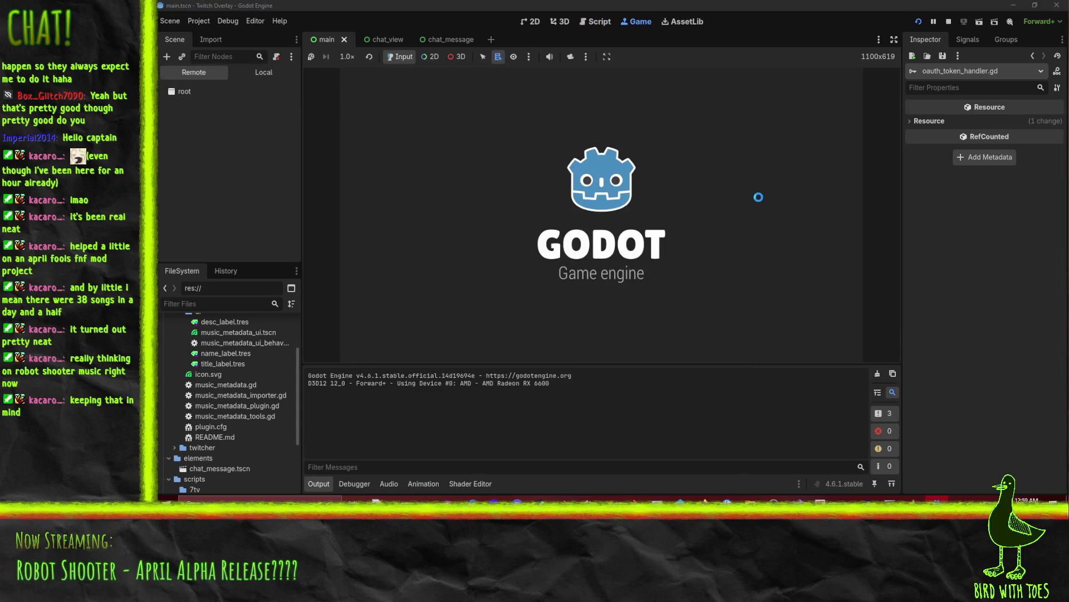
pyautogui.click(919, 21)
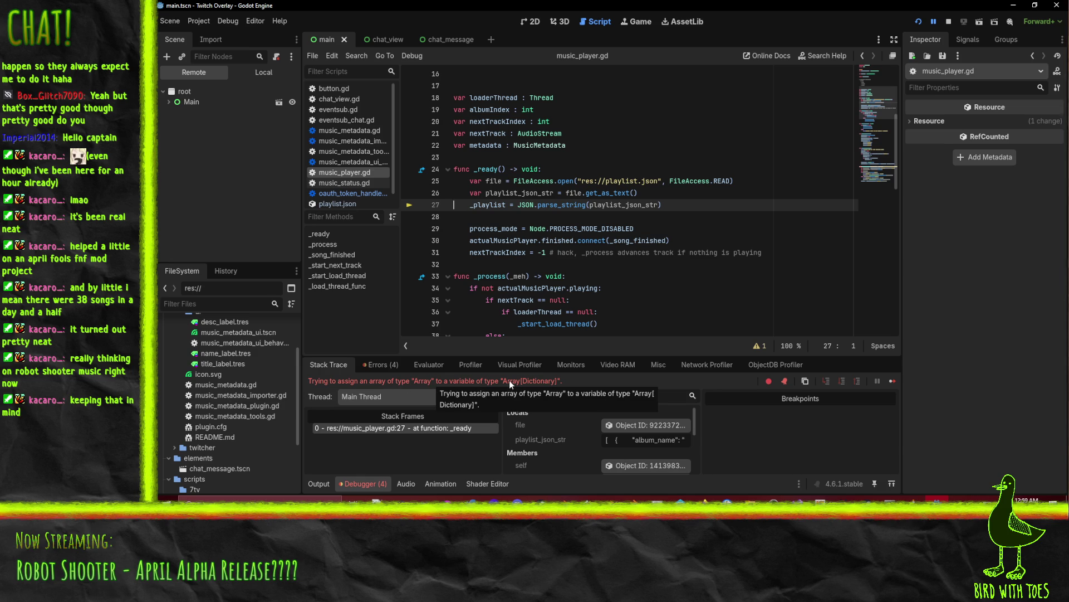
pyautogui.click(948, 21)
# Step: Change the _playlist declaration from Array[Dictionary] to a plain Array
pyautogui.scroll(5, 577, 167)
pyautogui.click(540, 145)
pyautogui.moveTo(537, 145); pyautogui.dragTo(586, 145)
pyautogui.press('BackSpace')
pyautogui.click(503, 228)
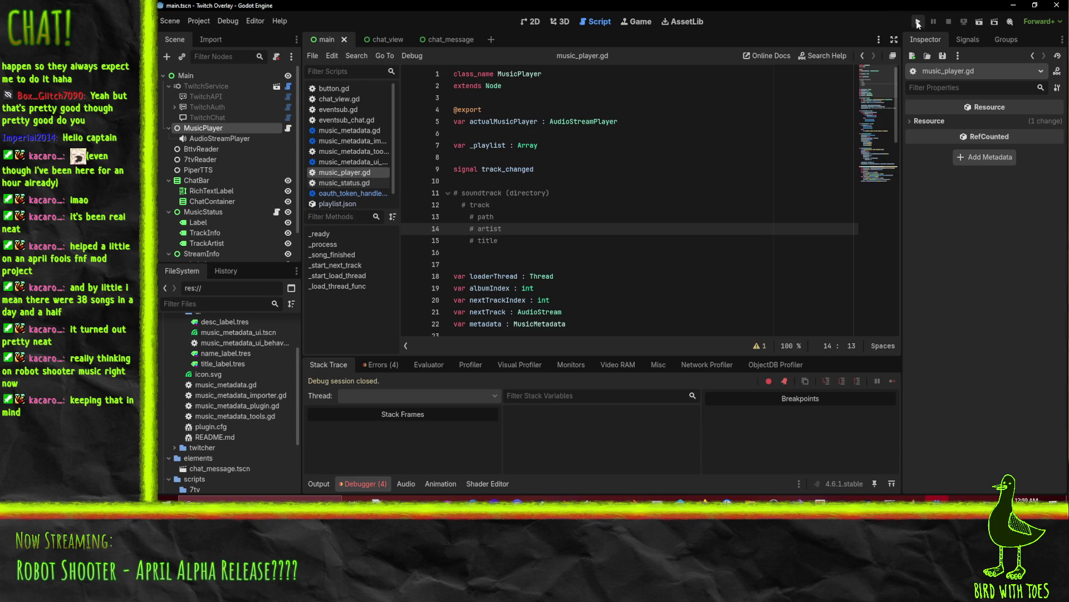
# Step: Run the project, resume past the error pause, and stop it
pyautogui.click(918, 21)
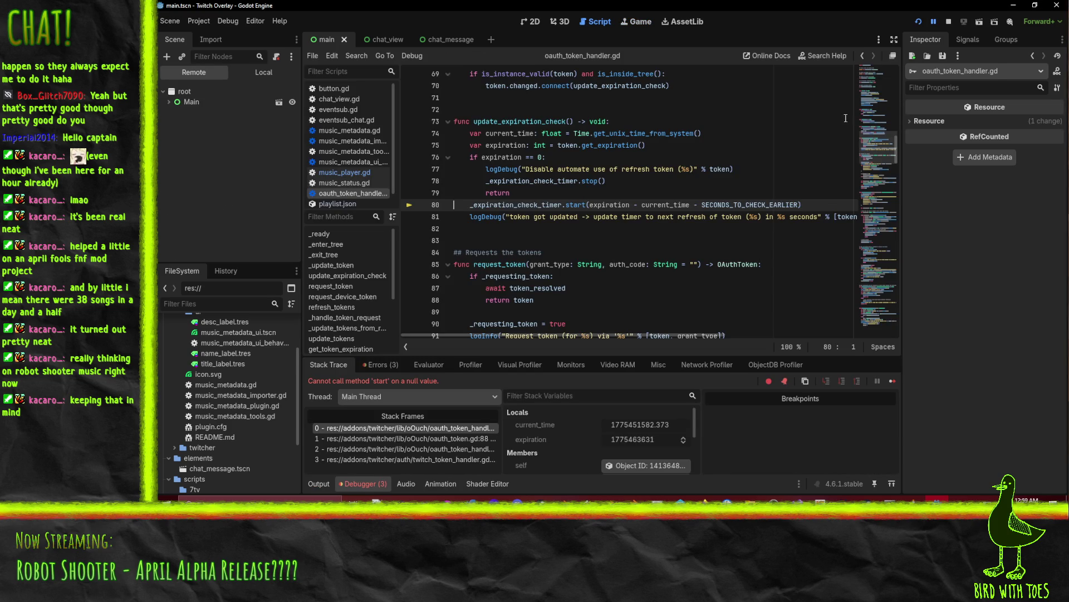
pyautogui.press('F12')
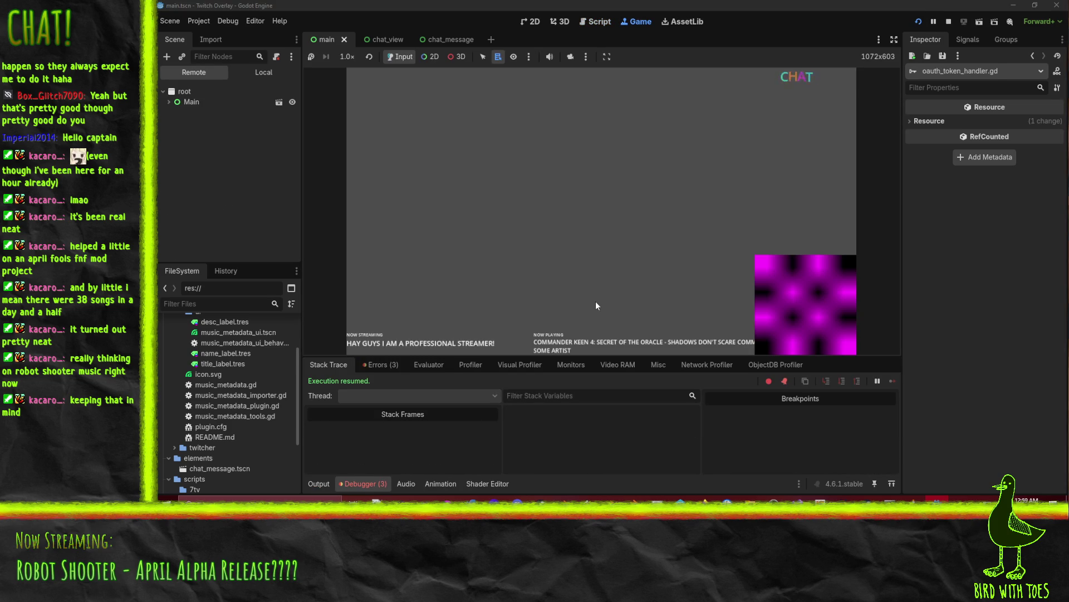
pyautogui.click(949, 22)
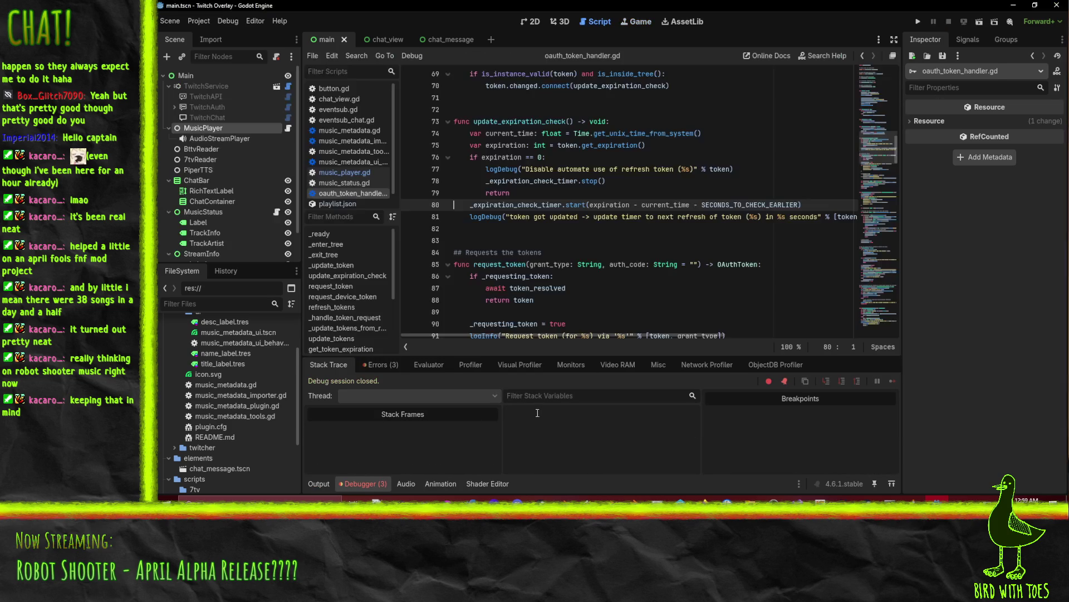
# Step: Jump from the trackAlbumIndex unused-parameter warning to line 72 and select that parameter
pyautogui.click(380, 364)
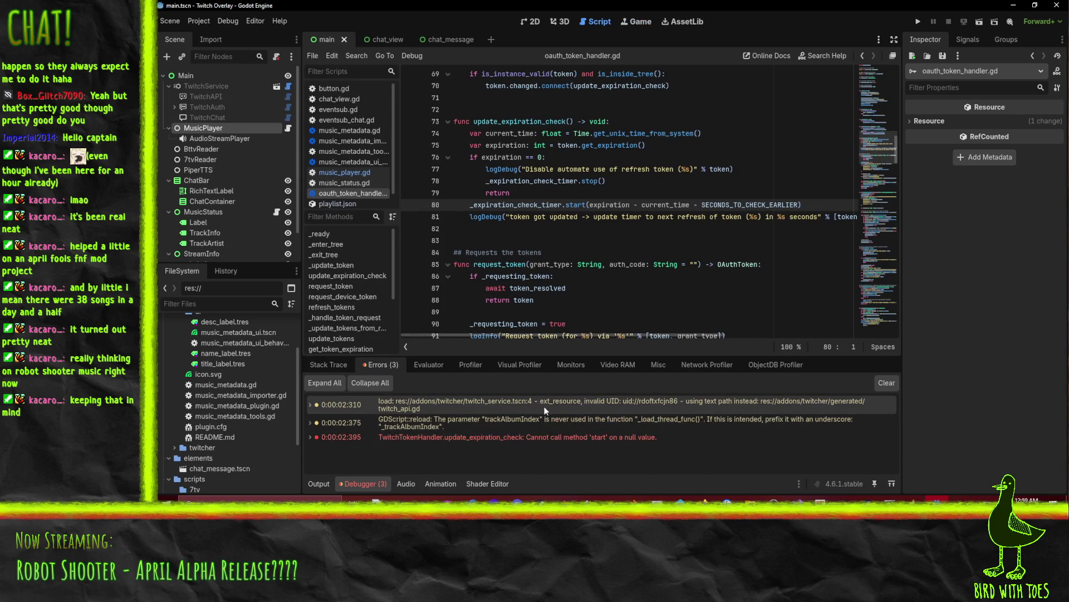
pyautogui.moveTo(560, 427)
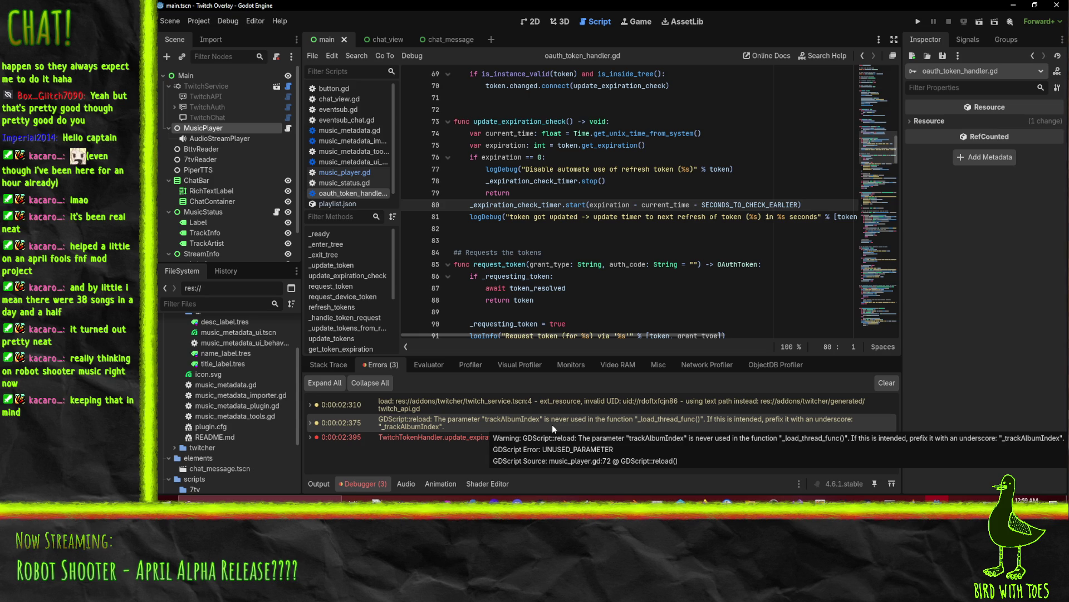
pyautogui.doubleClick(553, 424)
pyautogui.click(620, 205)
pyautogui.doubleClick(633, 205)
pyautogui.doubleClick(568, 206)
pyautogui.hotkey('ctrl', 'c')
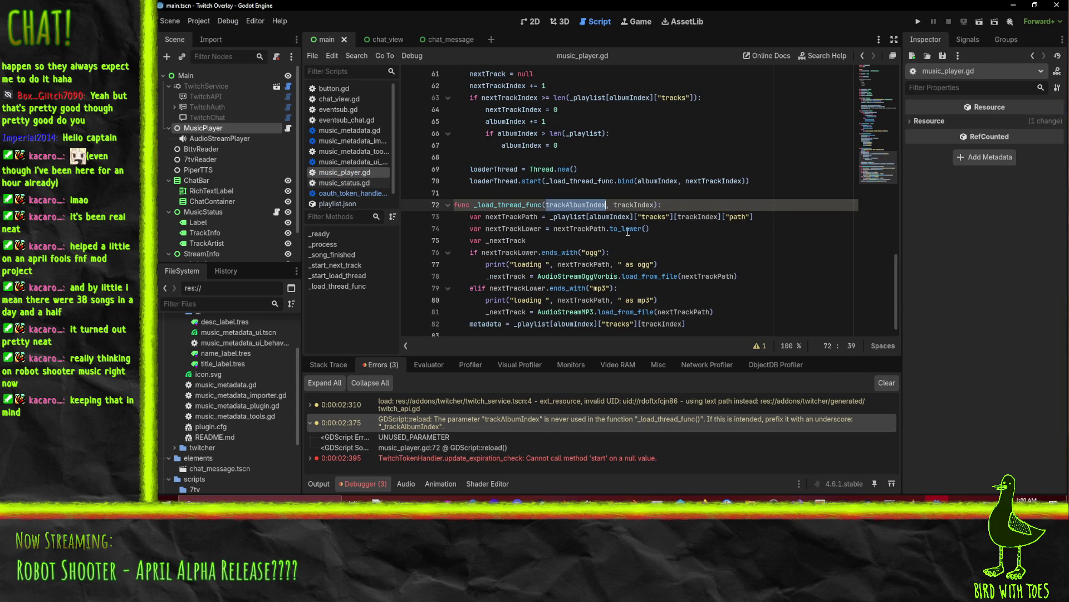
# Step: Use trackAlbumIndex in line 73's playlist lookup, set a breakpoint there, and run the project
pyautogui.doubleClick(614, 216)
pyautogui.hotkey('ctrl', 'v')
pyautogui.click(693, 241)
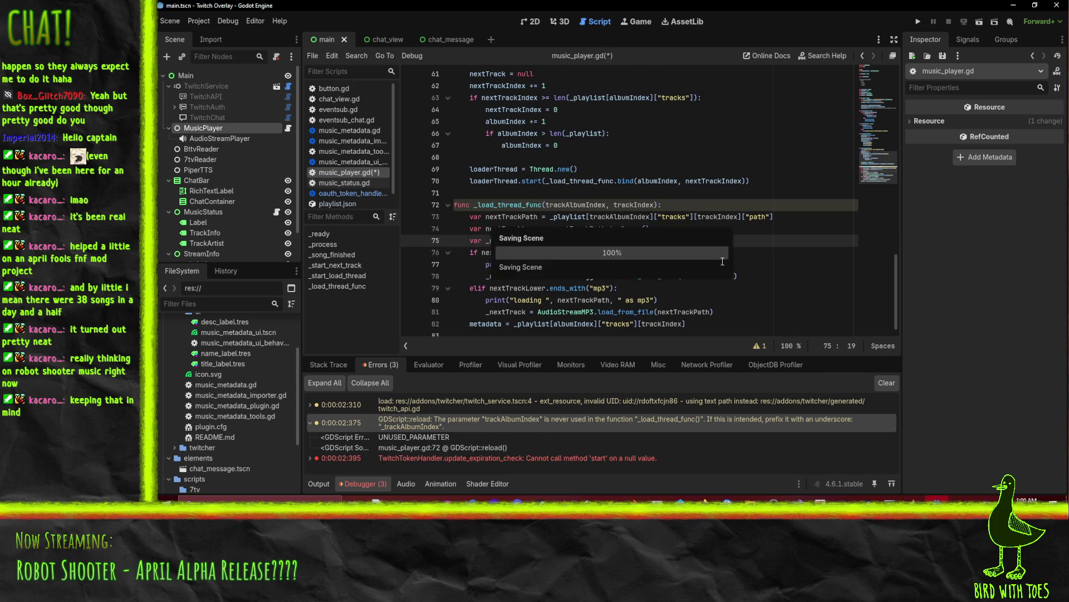
pyautogui.click(727, 253)
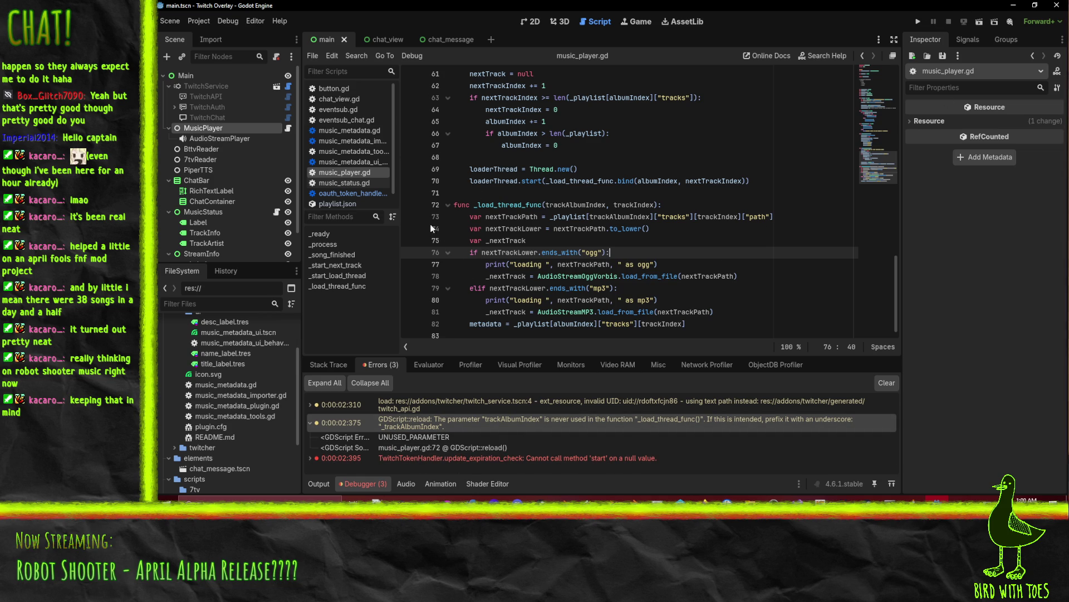
pyautogui.click(410, 217)
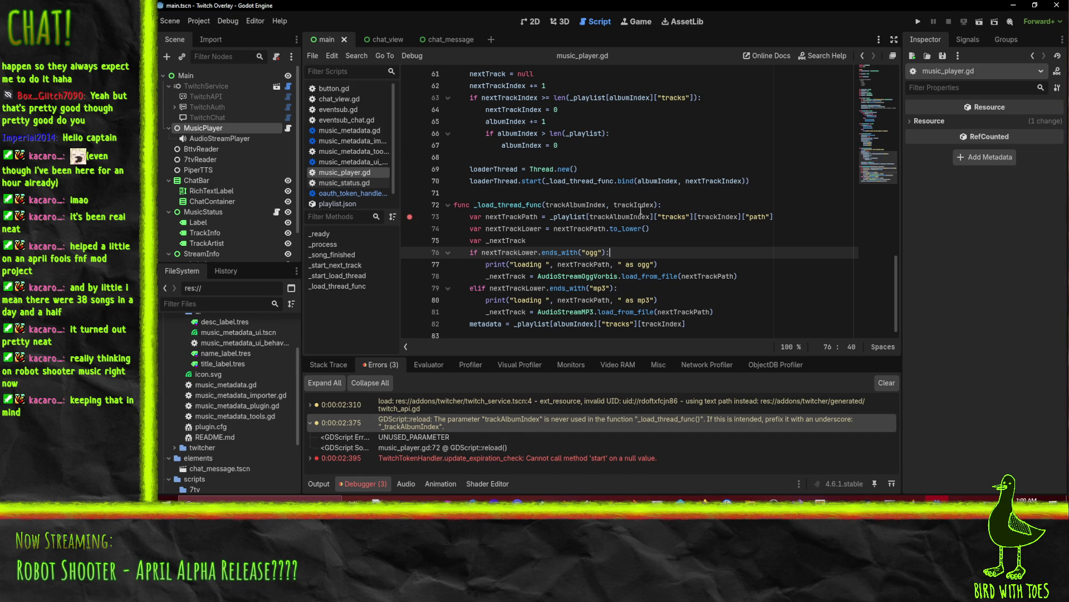
pyautogui.click(918, 23)
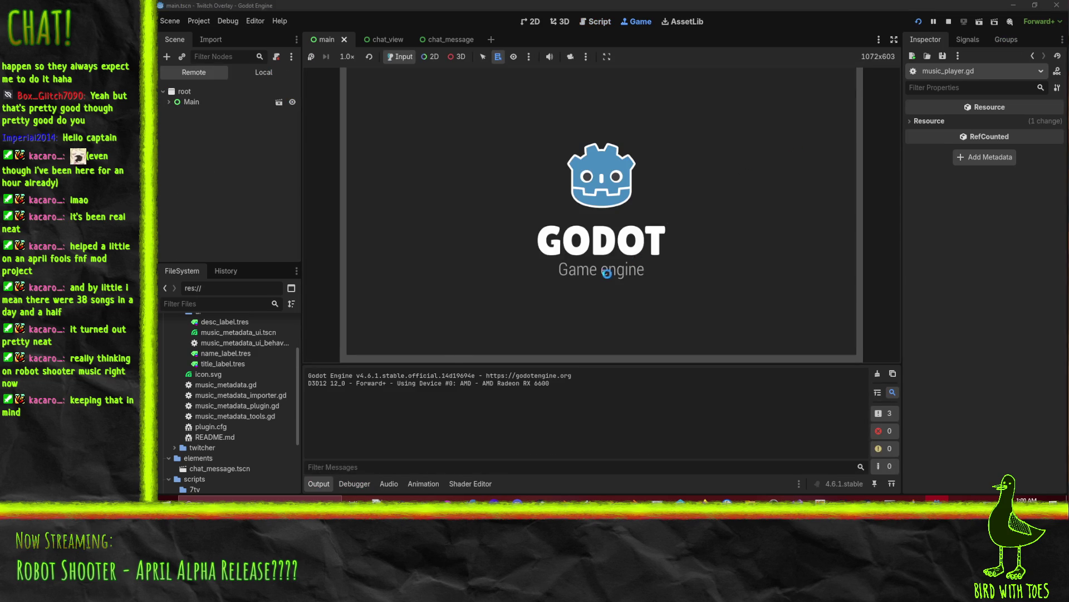
# Step: Resume past the paused error, stop the project, and open music_player.gd with the debugger errors shown
pyautogui.click(934, 22)
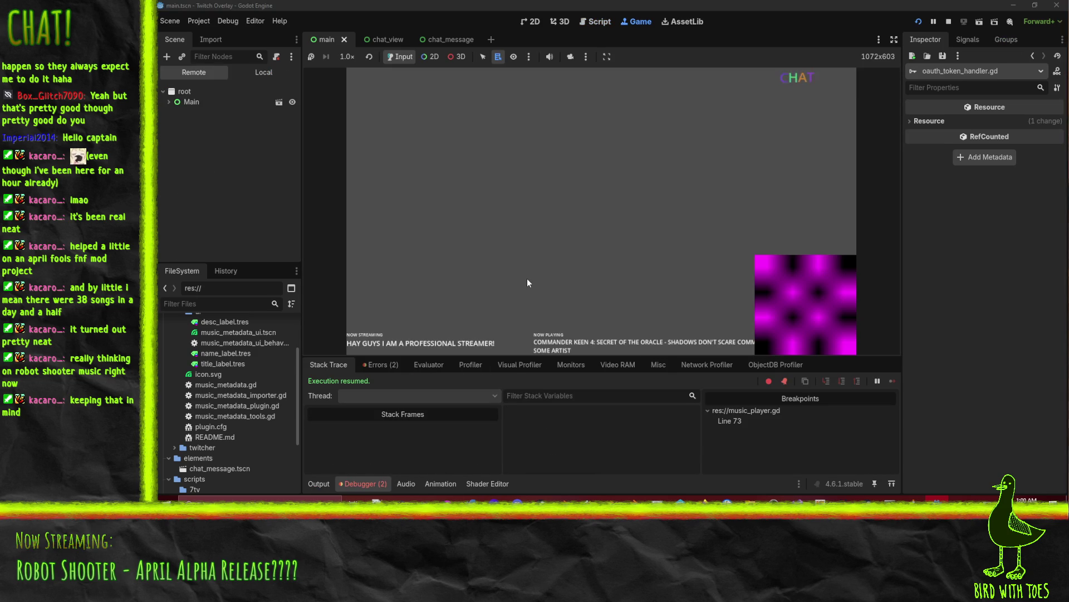
pyautogui.click(950, 21)
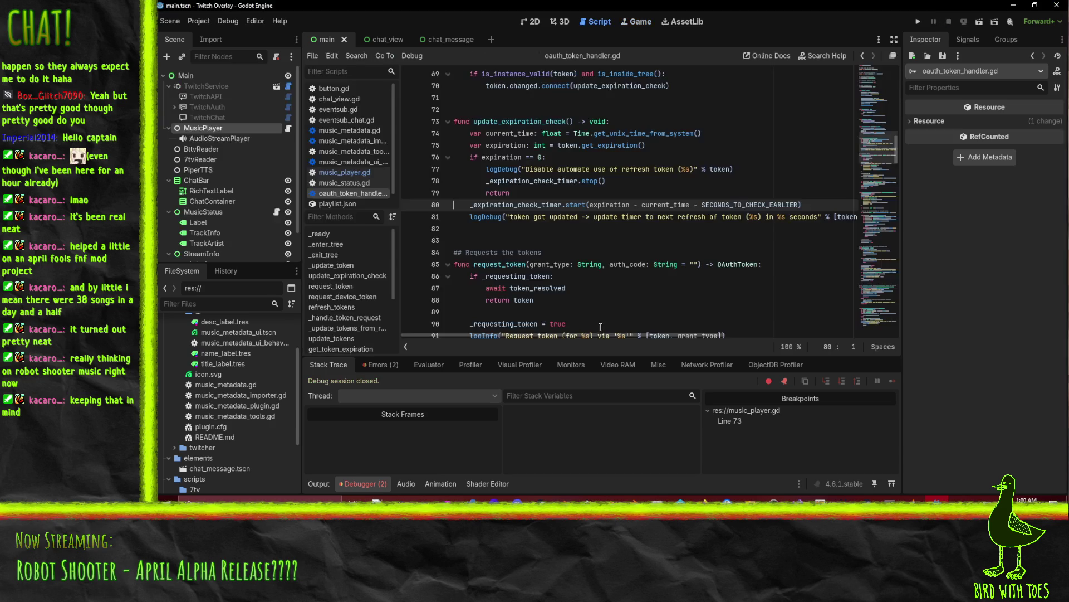
pyautogui.scroll(-5, 618, 294)
pyautogui.scroll(-5, 618, 294)
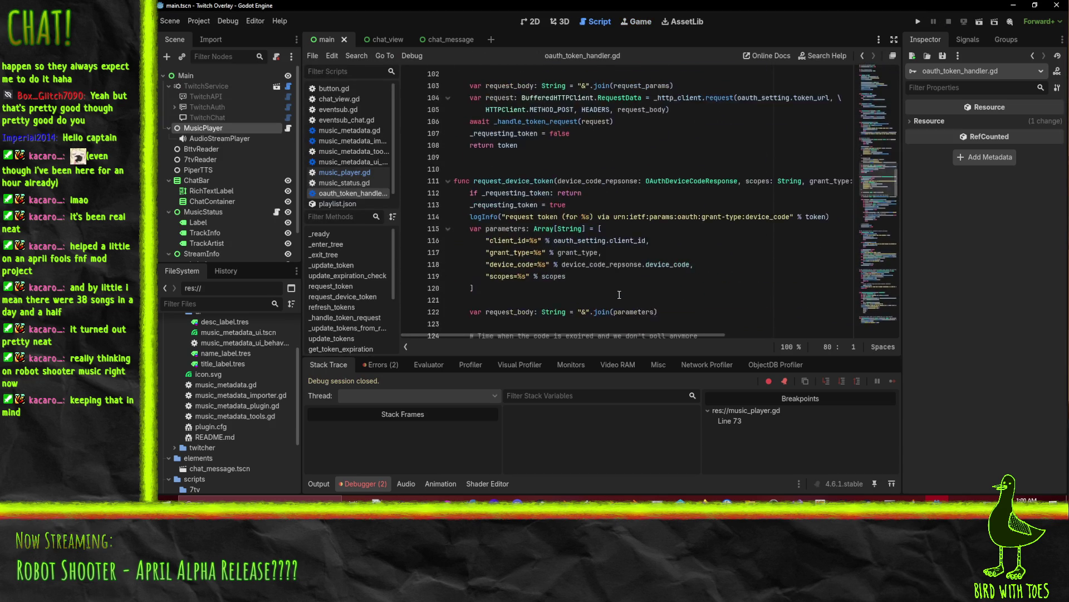
pyautogui.scroll(10, 619, 294)
pyautogui.click(344, 172)
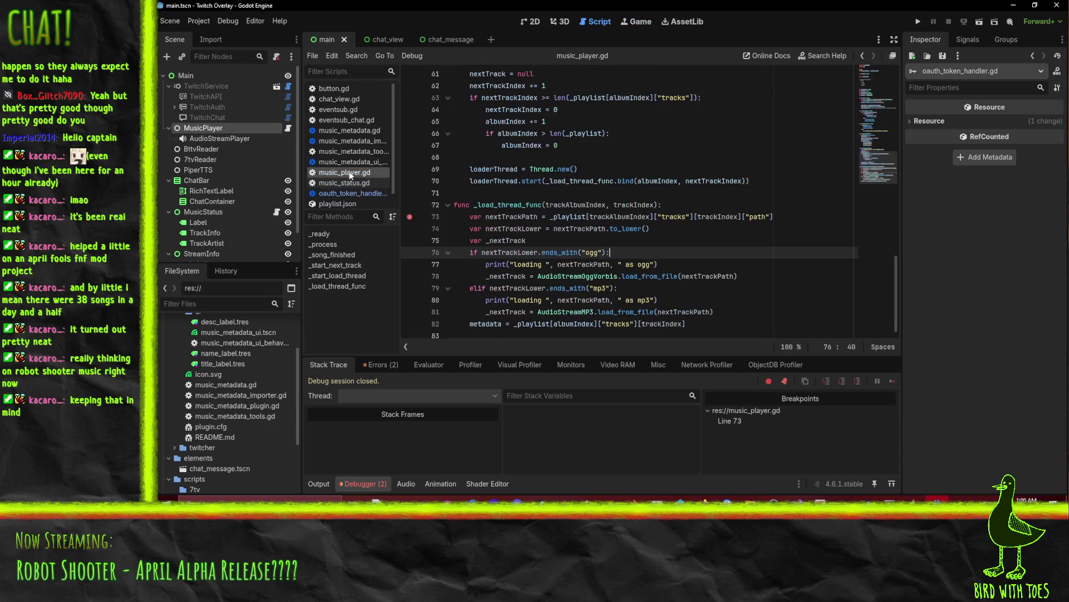
pyautogui.scroll(3, 466, 244)
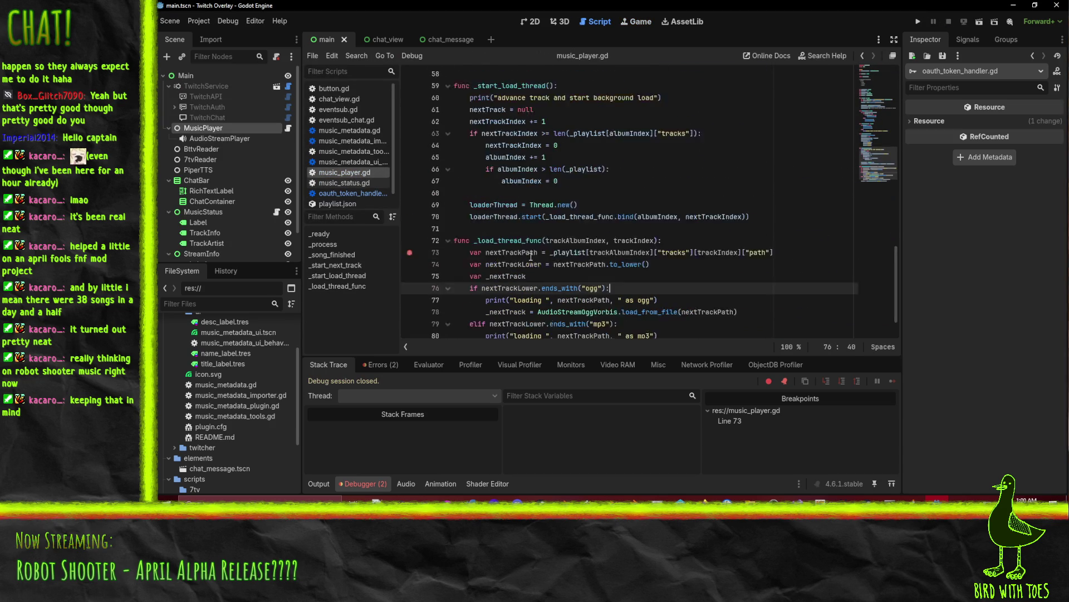
pyautogui.click(381, 365)
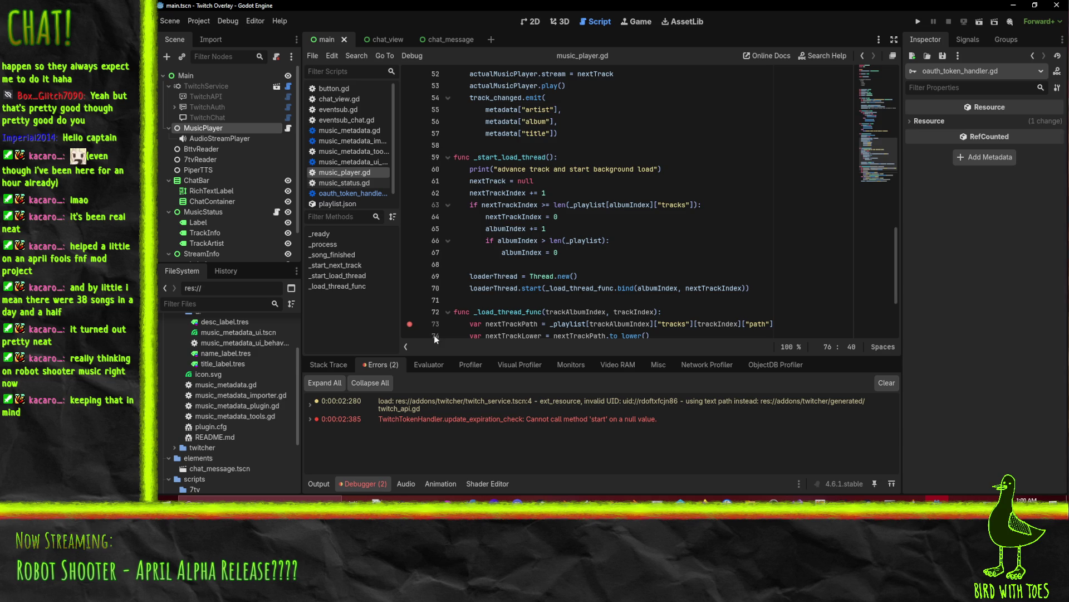
# Step: Delete the process_mode = Node.PROCESS_MODE_DISABLED line from _ready and run the project
pyautogui.scroll(-3, 646, 258)
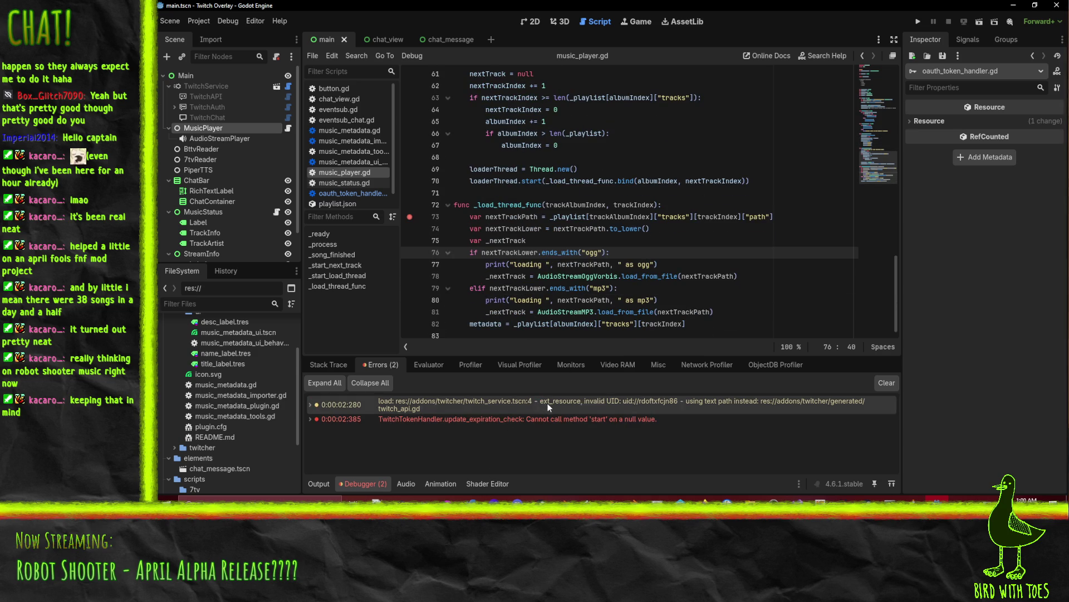
pyautogui.scroll(4, 728, 211)
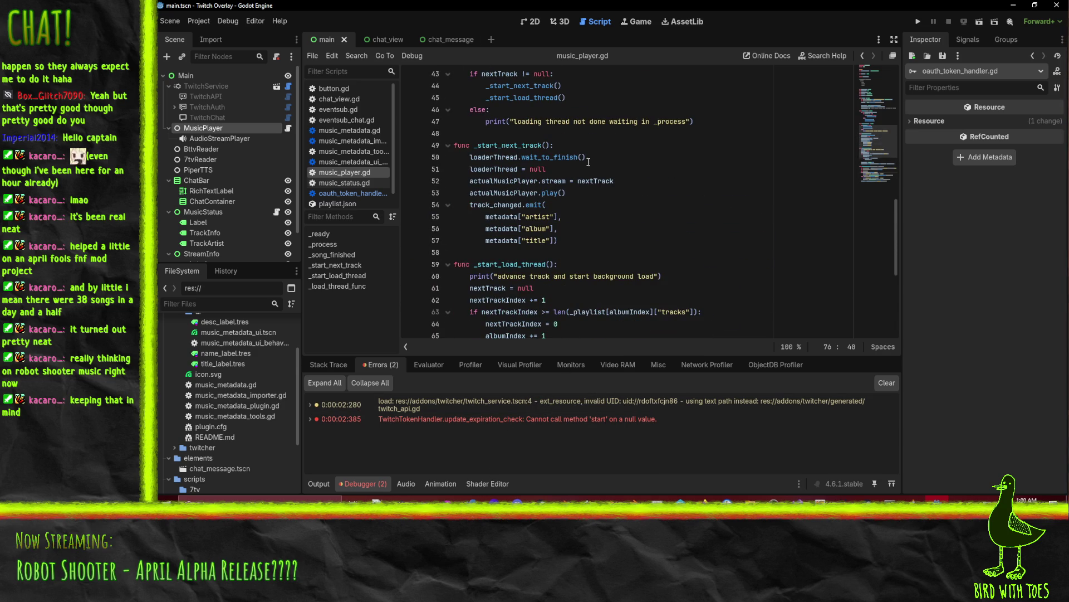
pyautogui.scroll(8, 588, 161)
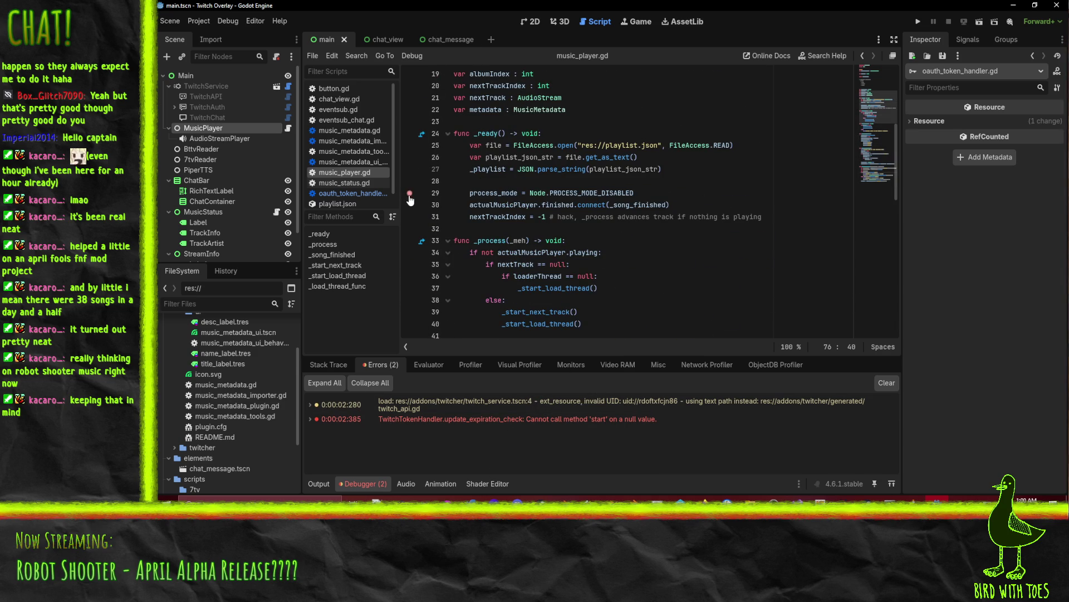
pyautogui.click(594, 193)
pyautogui.hotkey('ctrl', 'shift', 'k')
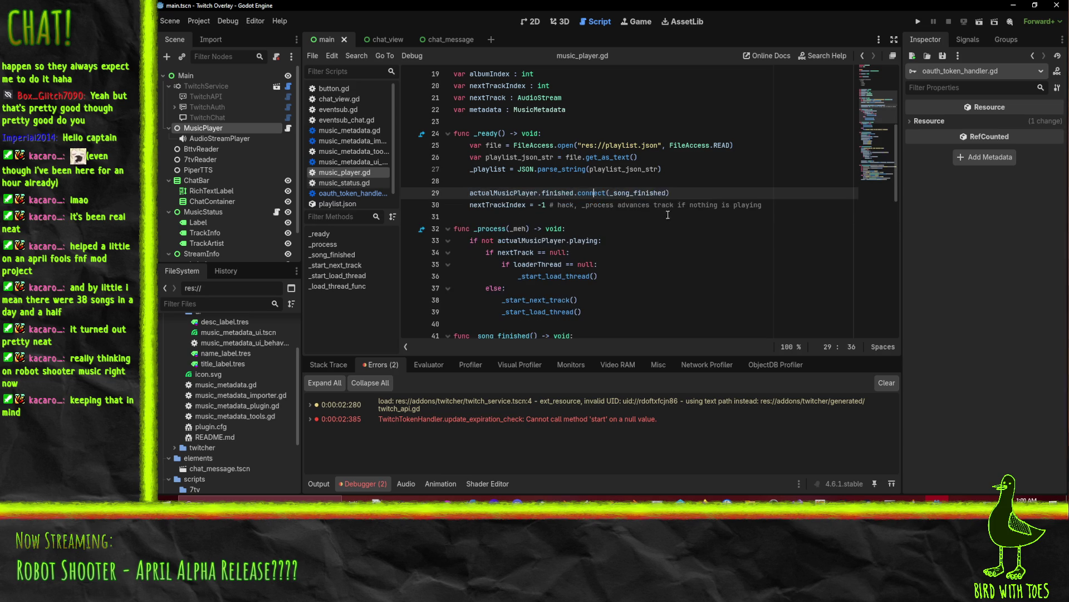
pyautogui.scroll(-13, 625, 248)
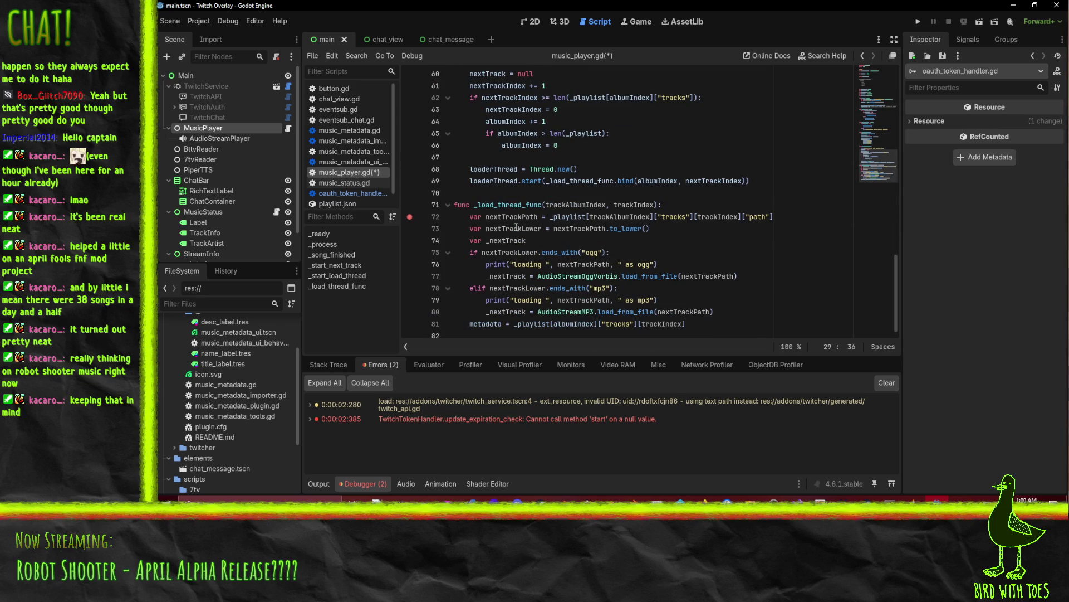
pyautogui.click(918, 22)
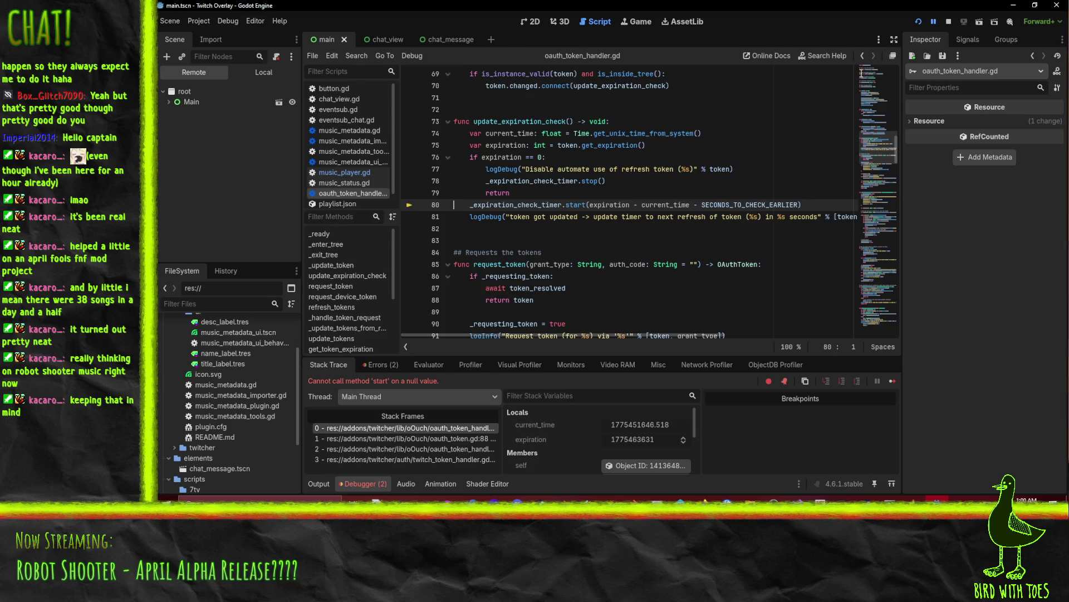
# Step: Resume the debugger, change the metadata type on line 22 from MusicMetadata to Dictionary, and rerun
pyautogui.click(936, 21)
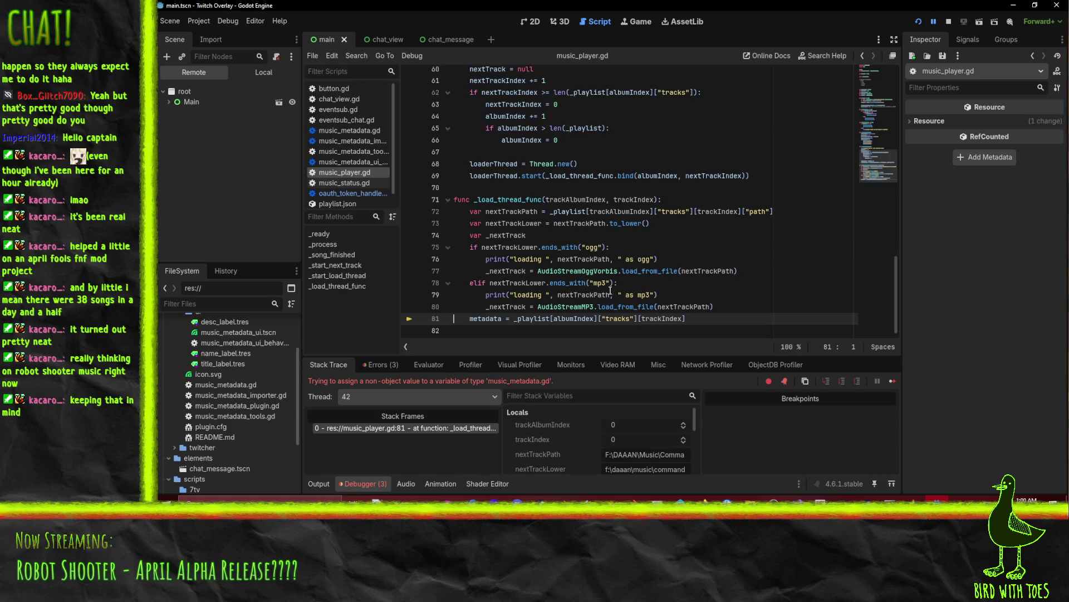
pyautogui.scroll(1, 584, 312)
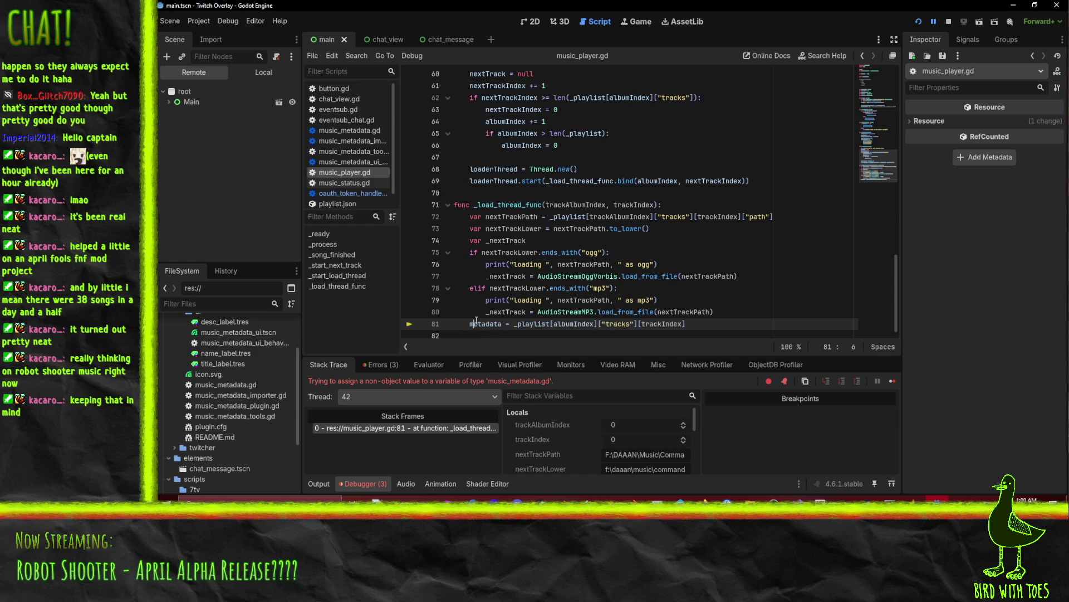
pyautogui.doubleClick(479, 323)
pyautogui.scroll(9, 612, 296)
pyautogui.scroll(6, 630, 290)
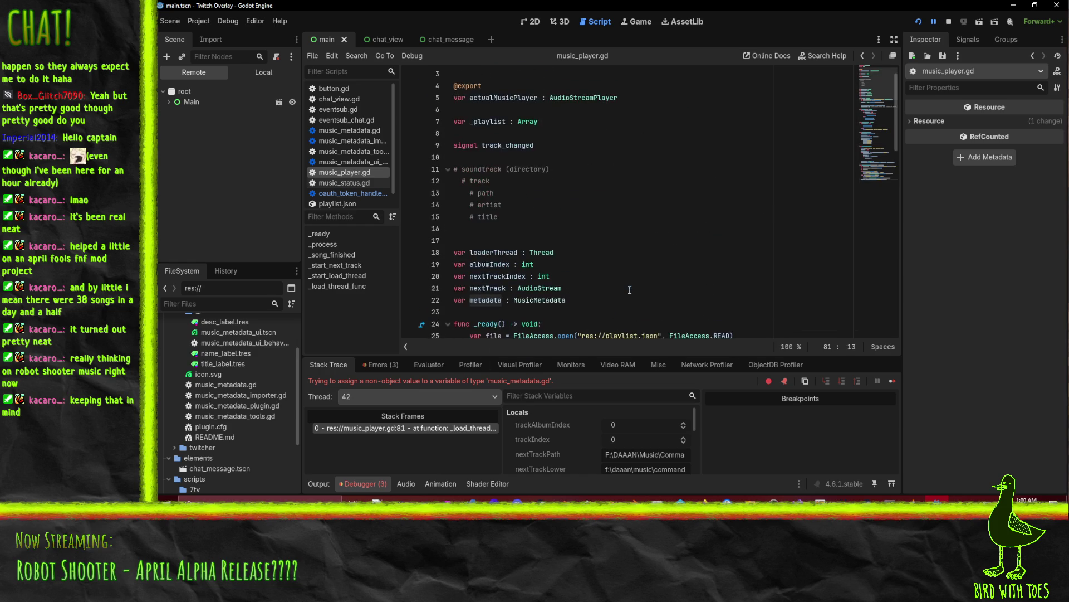
pyautogui.doubleClick(526, 303)
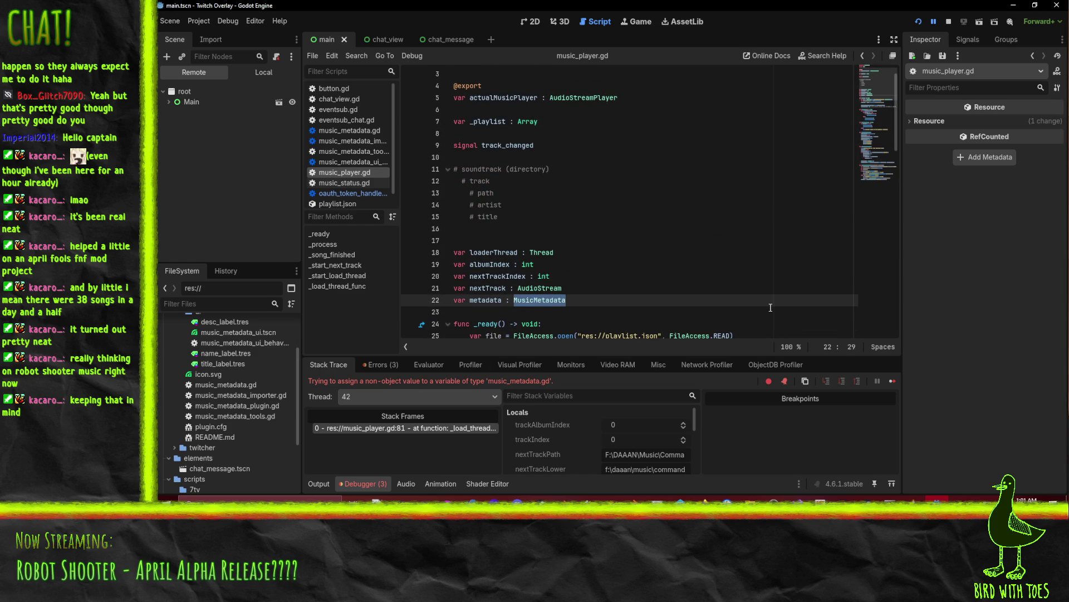
pyautogui.write('Dictionary')
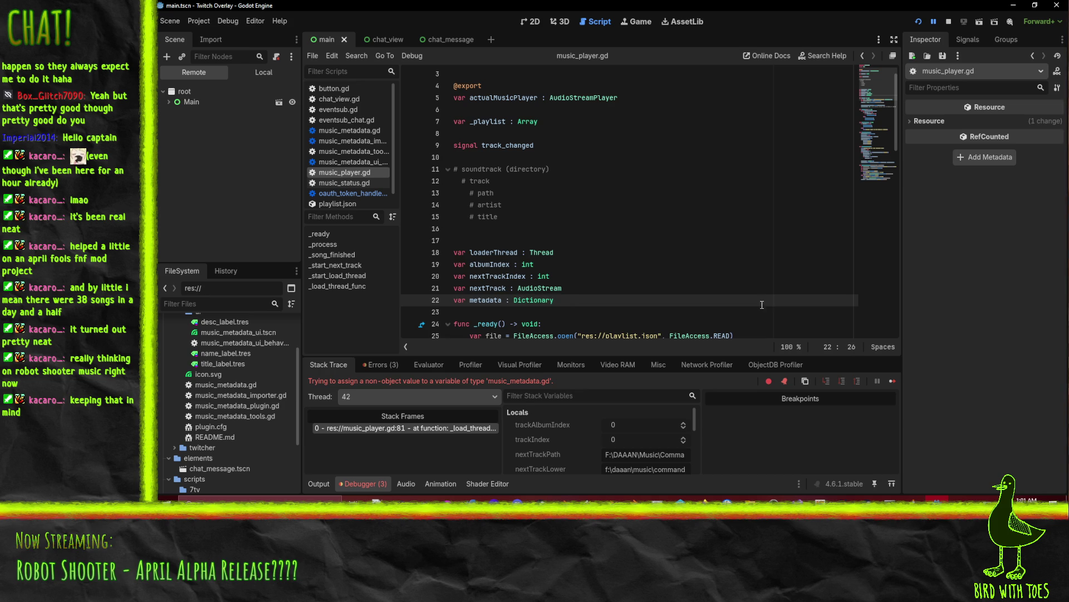
pyautogui.scroll(-5, 762, 305)
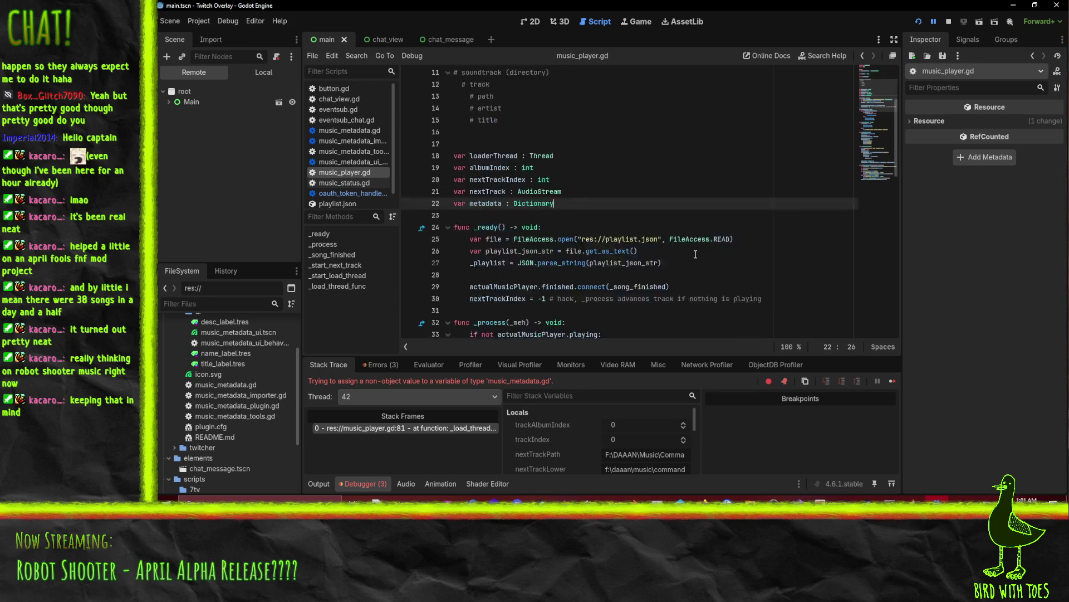
pyautogui.click(919, 21)
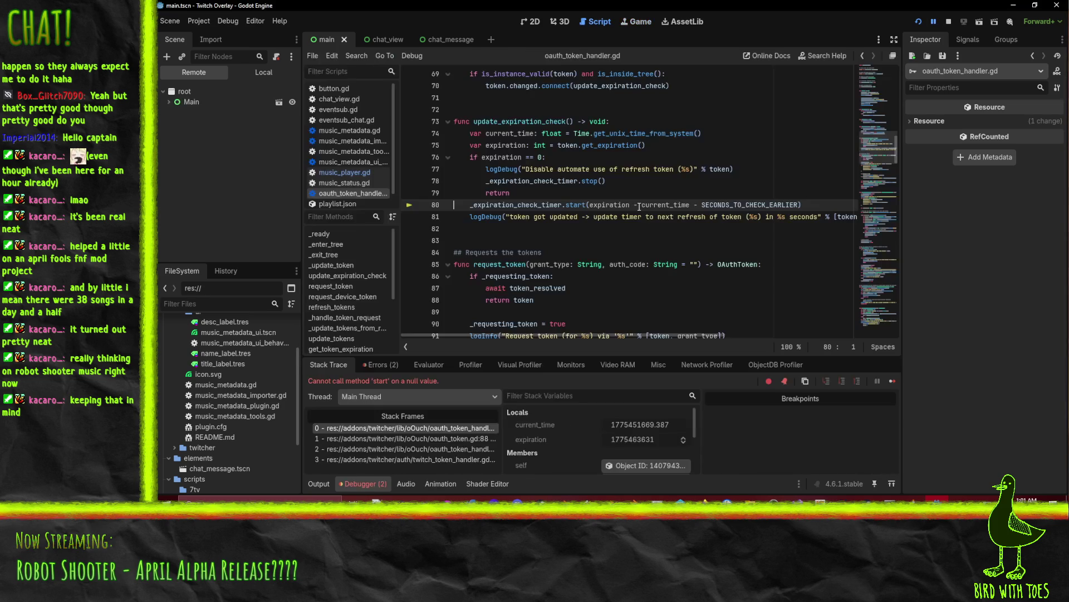
# Step: Resume past the token handler break, check the Errors list, and stop the running project
pyautogui.click(934, 22)
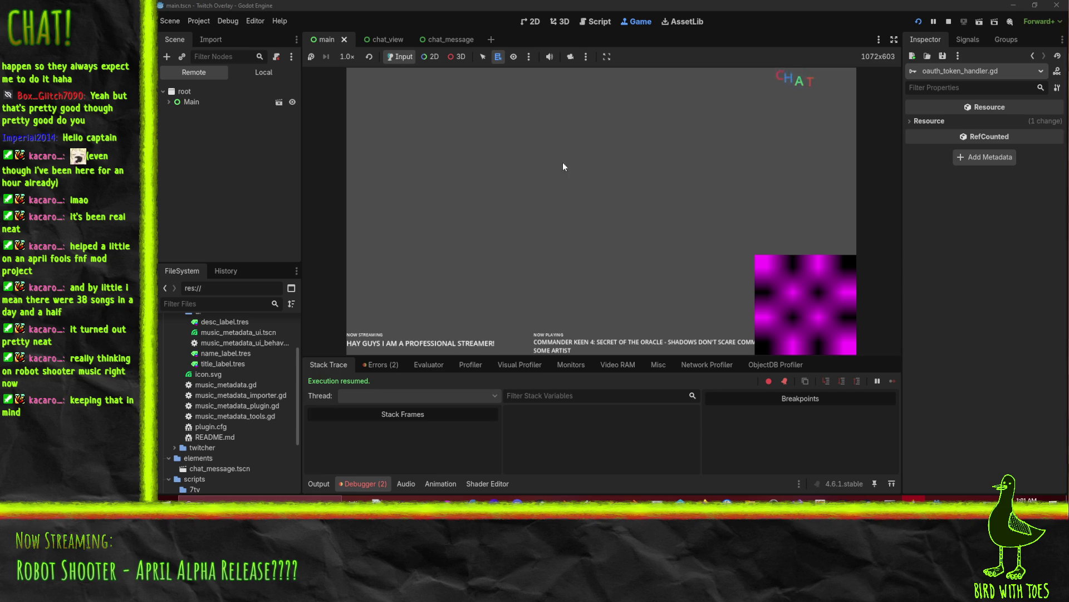
pyautogui.click(379, 363)
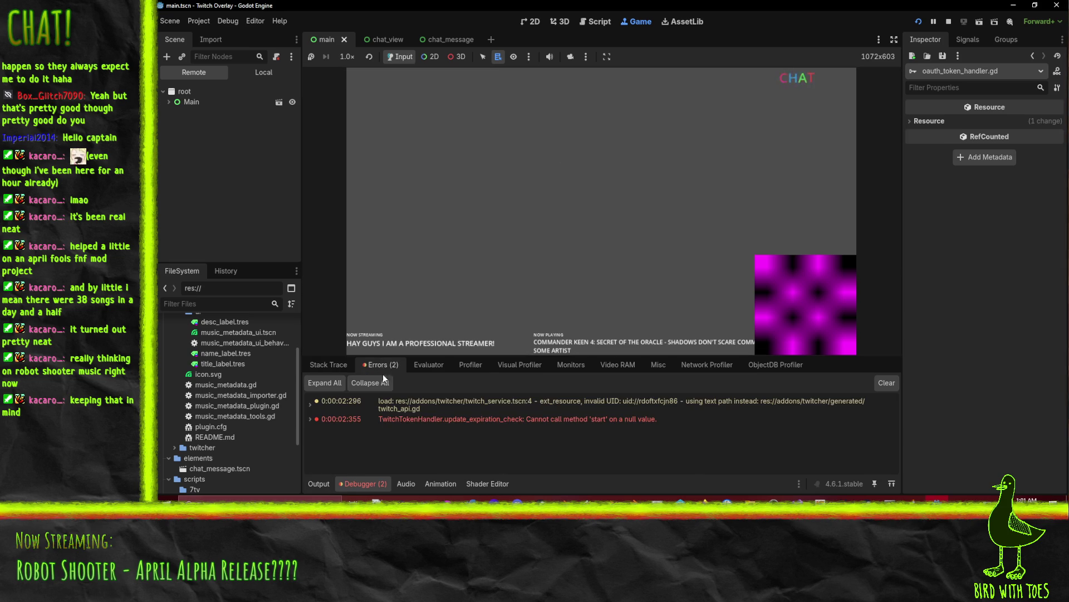
pyautogui.click(949, 21)
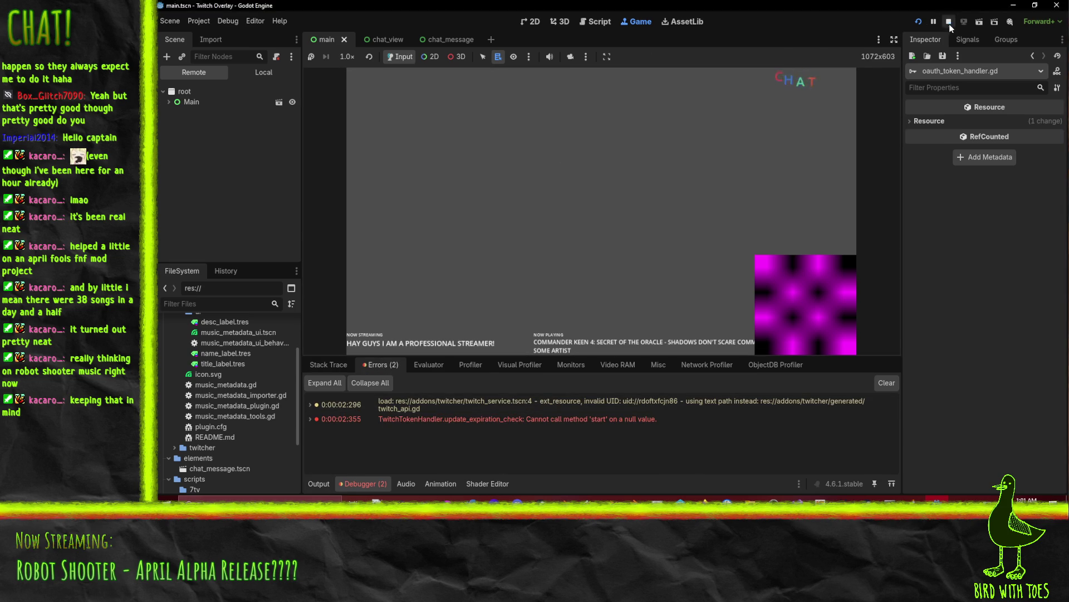
# Step: Reopen music_player.gd and set a breakpoint on line 49 in _start_next_track
pyautogui.scroll(-6, 480, 259)
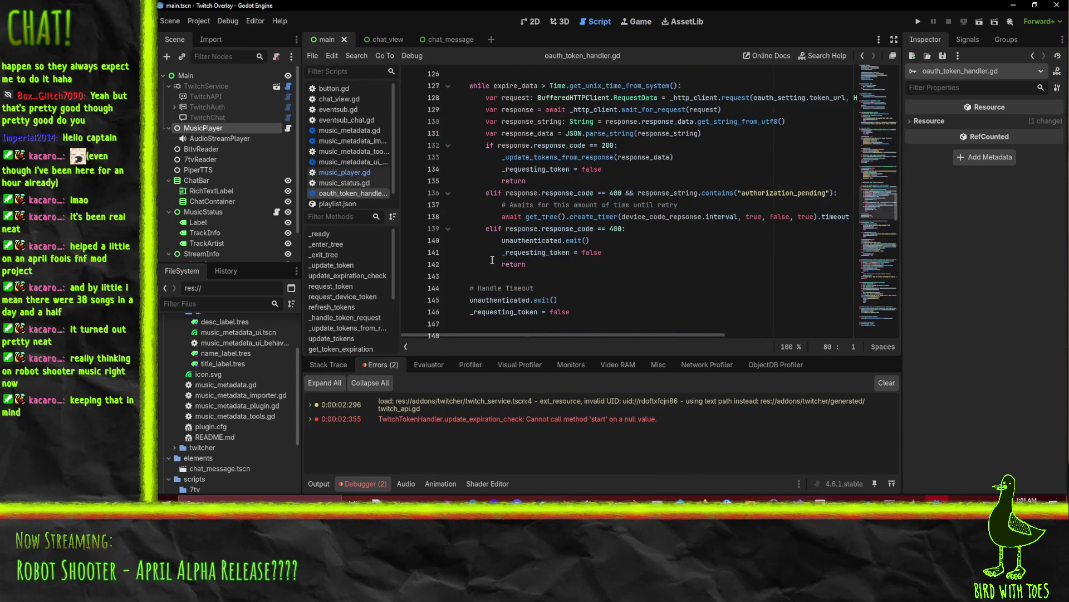
pyautogui.scroll(10, 481, 151)
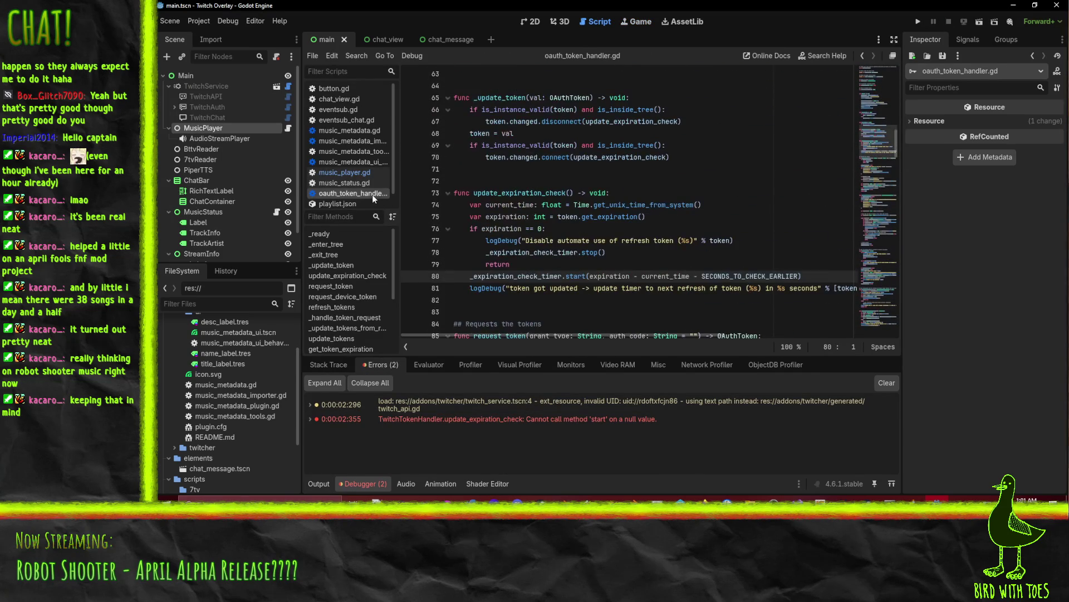
pyautogui.click(346, 171)
pyautogui.scroll(-3, 561, 216)
pyautogui.scroll(3, 529, 190)
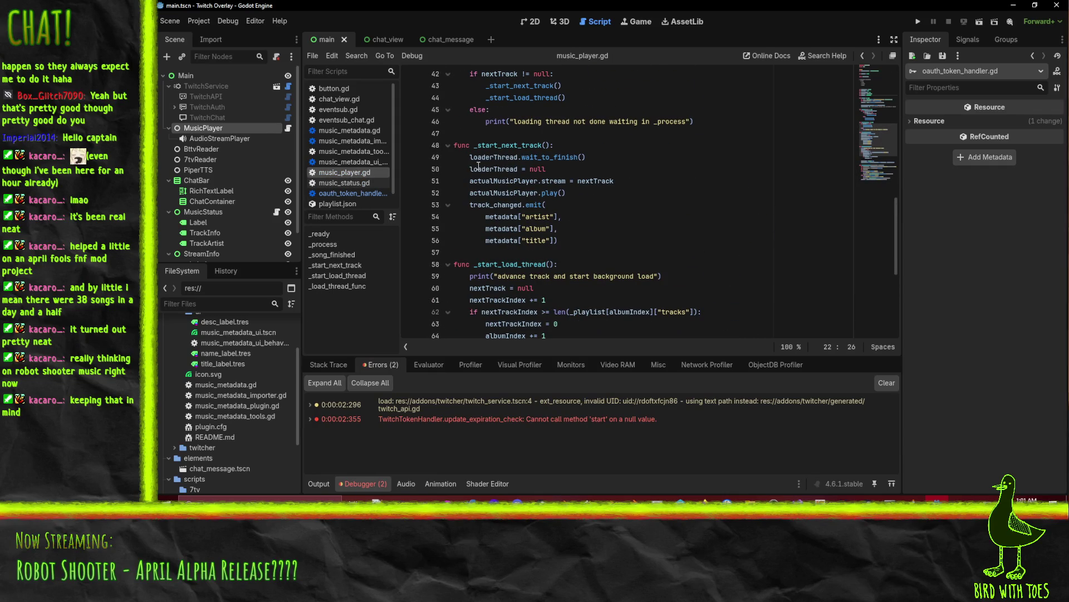
pyautogui.click(409, 169)
pyautogui.scroll(-6, 670, 216)
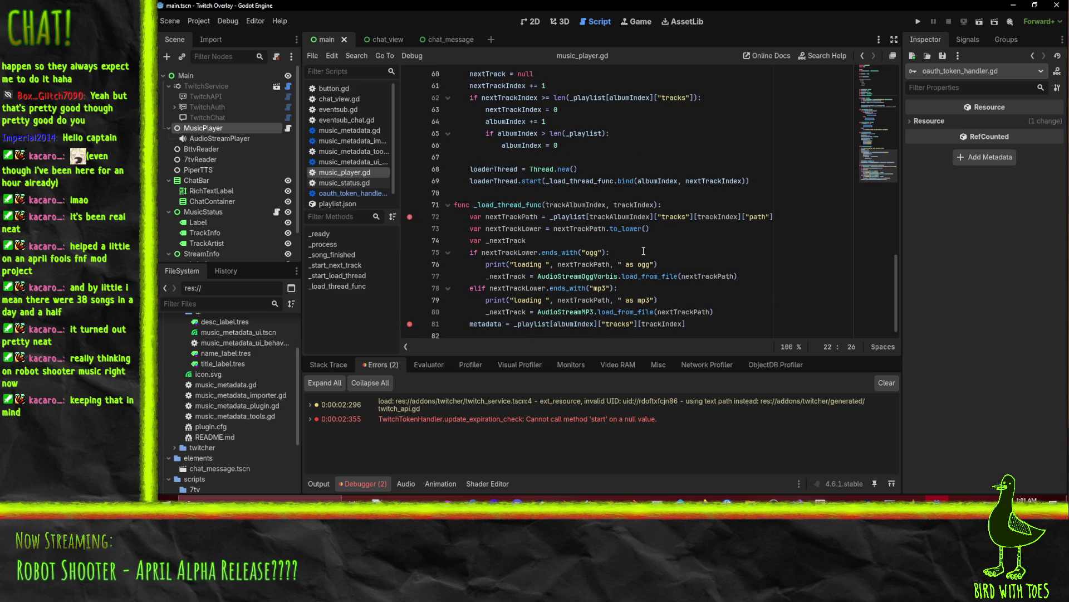
# Step: Run the project and step through the loader from the track-path line to line 81
pyautogui.scroll(8, 643, 251)
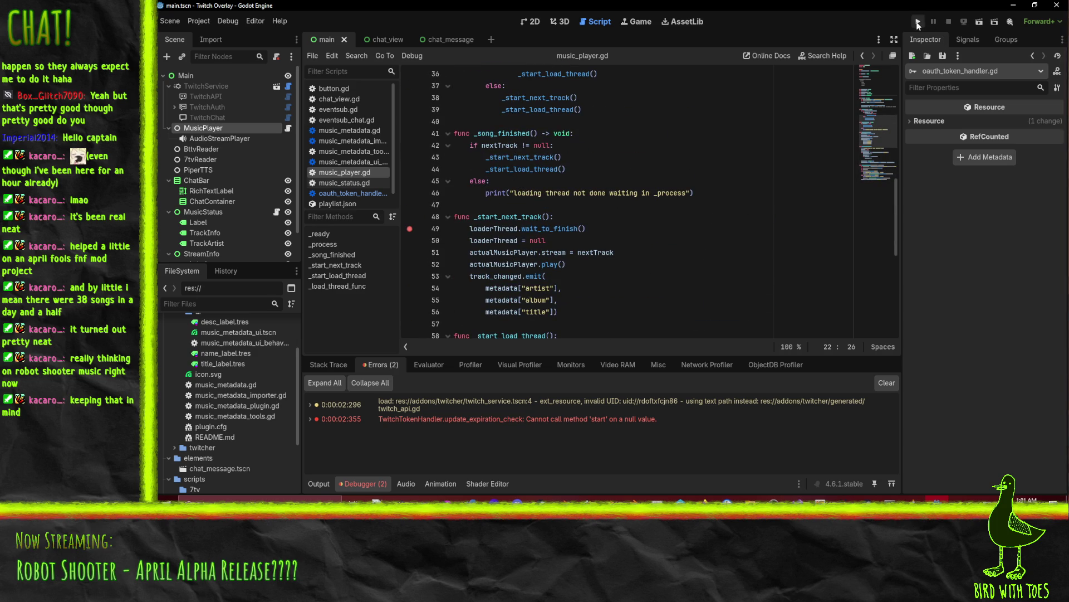
pyautogui.click(918, 24)
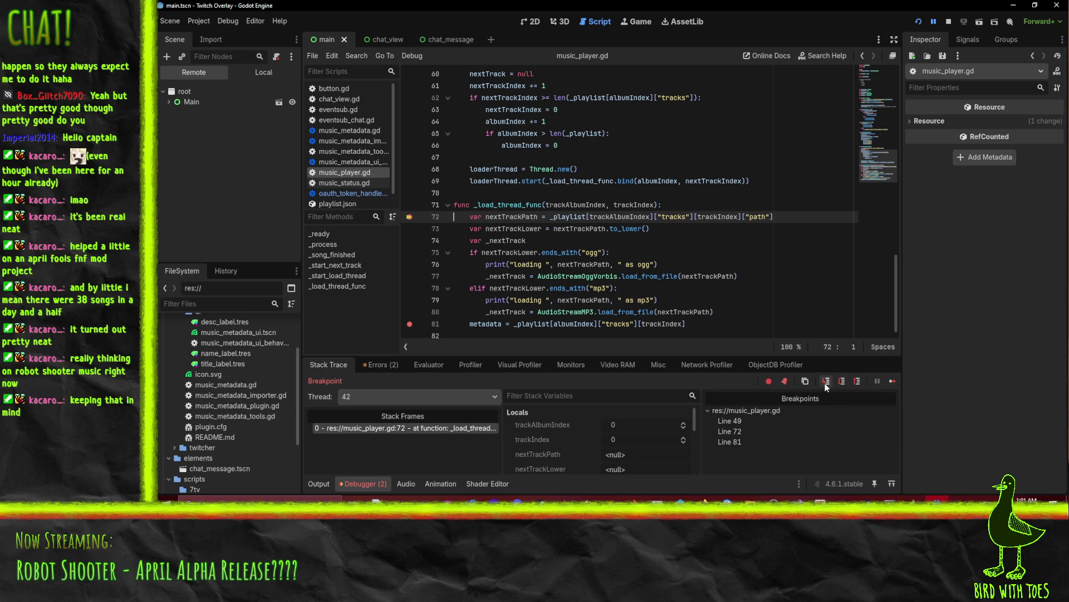
pyautogui.click(842, 380)
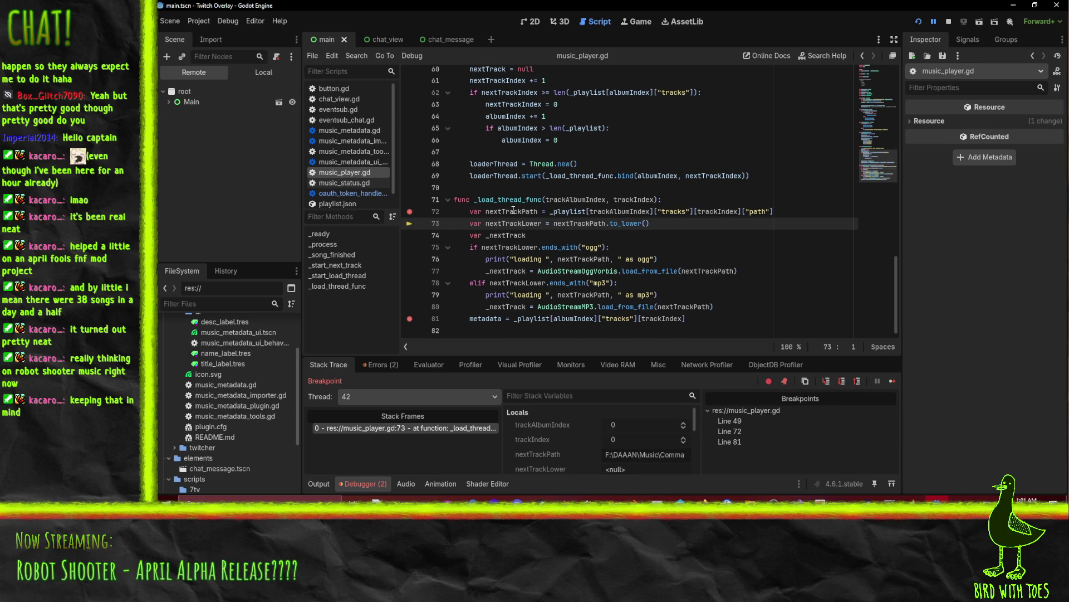
pyautogui.moveTo(513, 210)
pyautogui.click(843, 382)
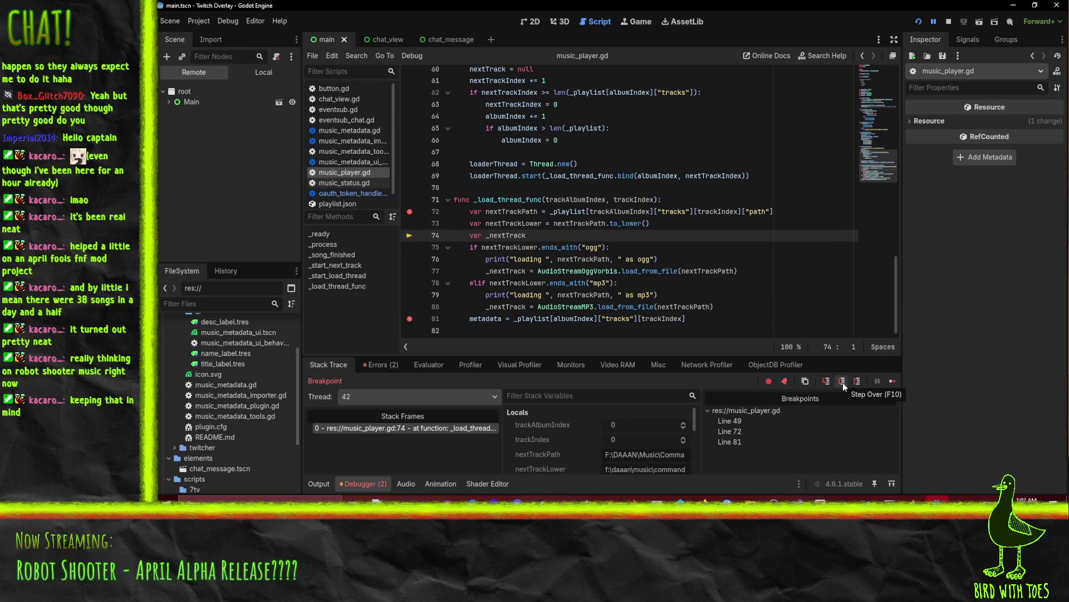
pyautogui.click(843, 382)
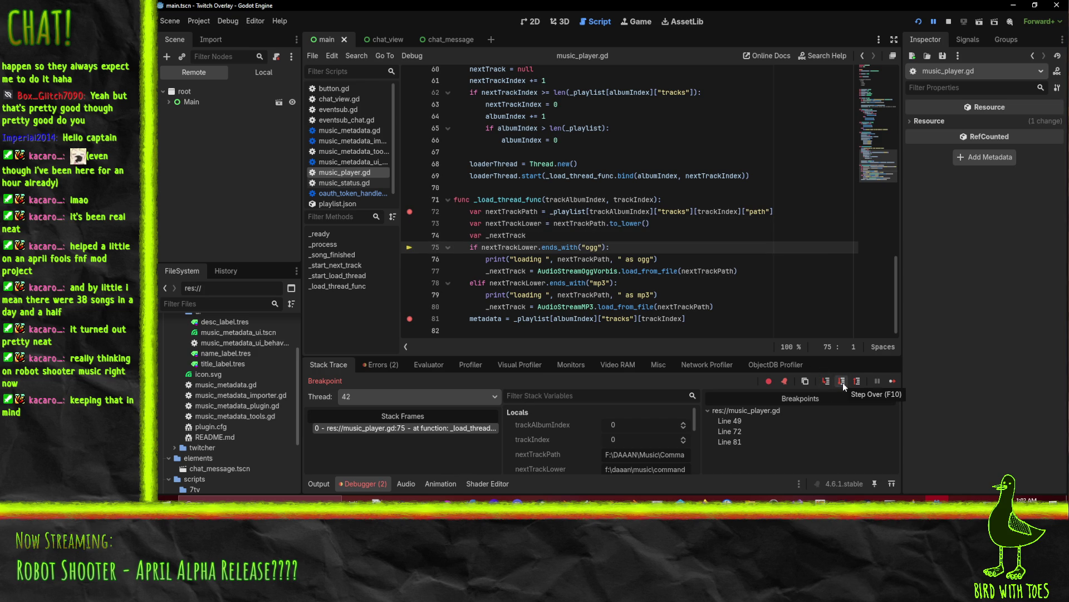
pyautogui.click(843, 382)
pyautogui.click(843, 382)
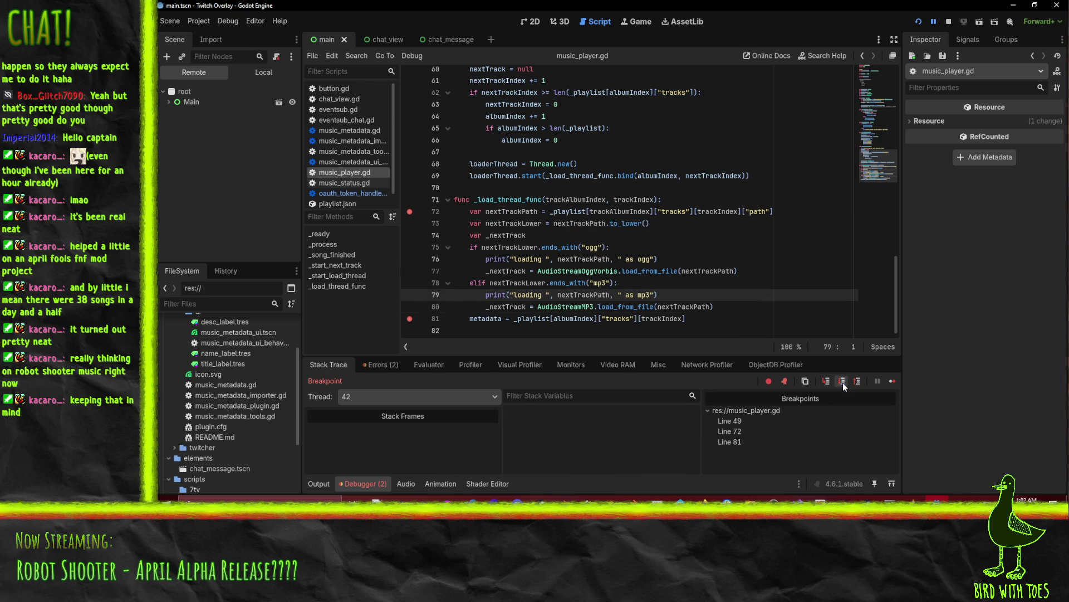
pyautogui.click(843, 382)
pyautogui.click(844, 382)
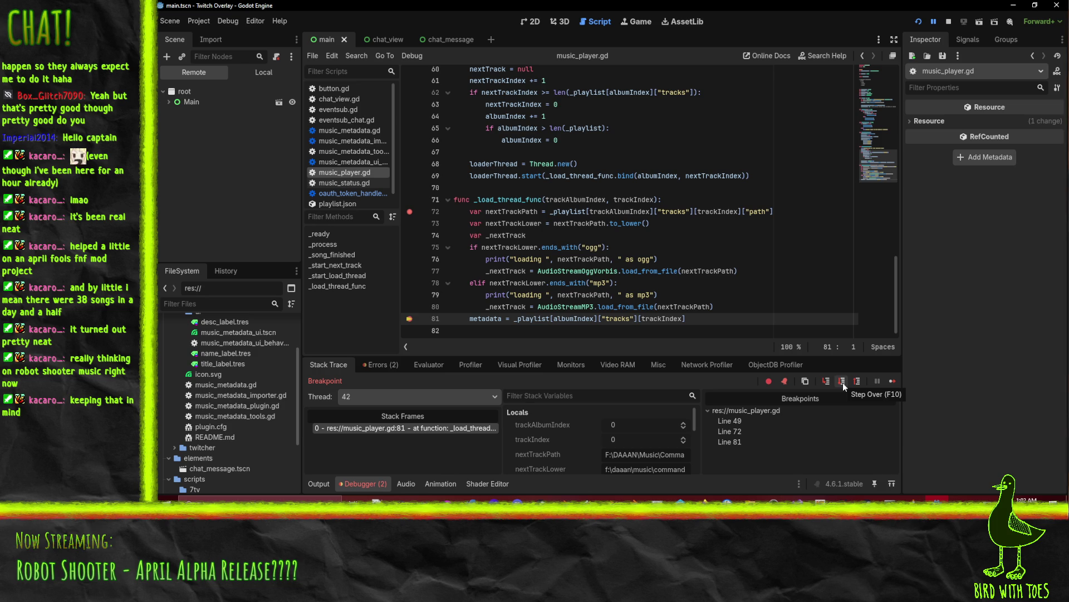
# Step: Continue past the line 81 breakpoint and stop the running project
pyautogui.click(843, 382)
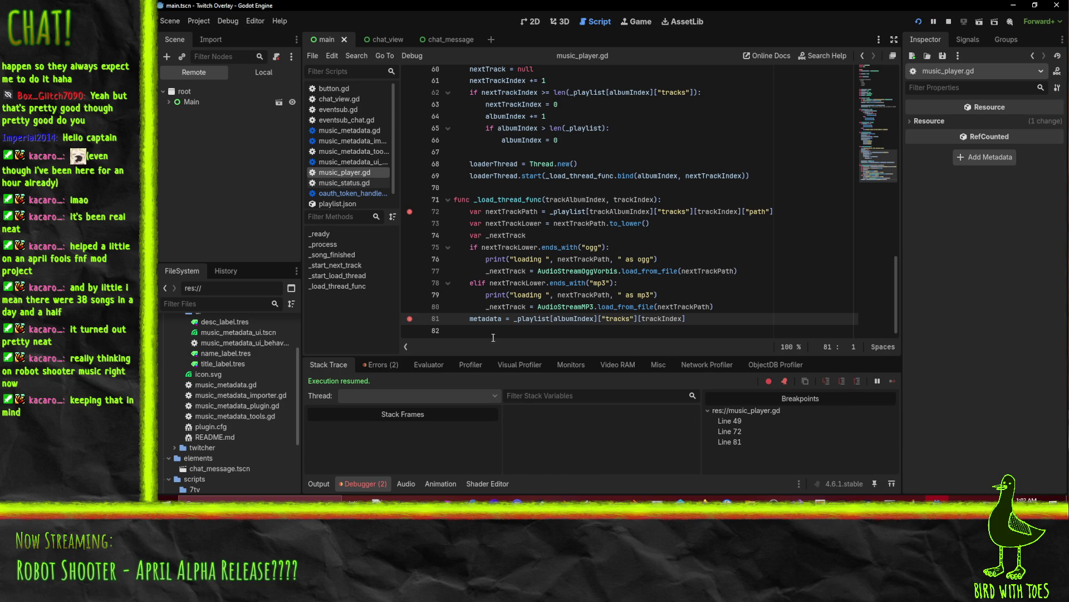
pyautogui.moveTo(486, 323)
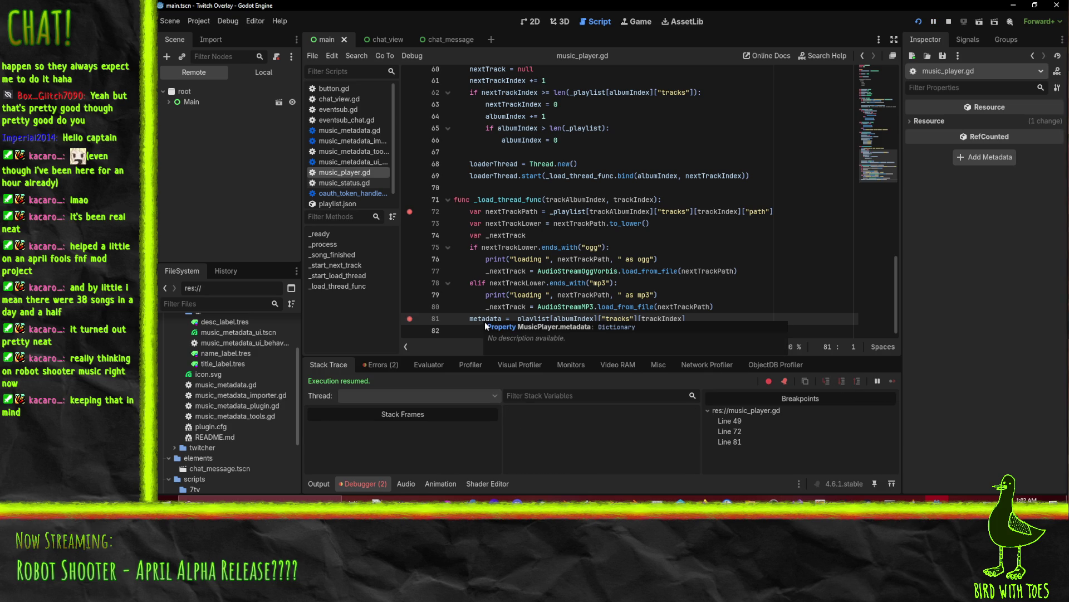
pyautogui.scroll(9, 460, 271)
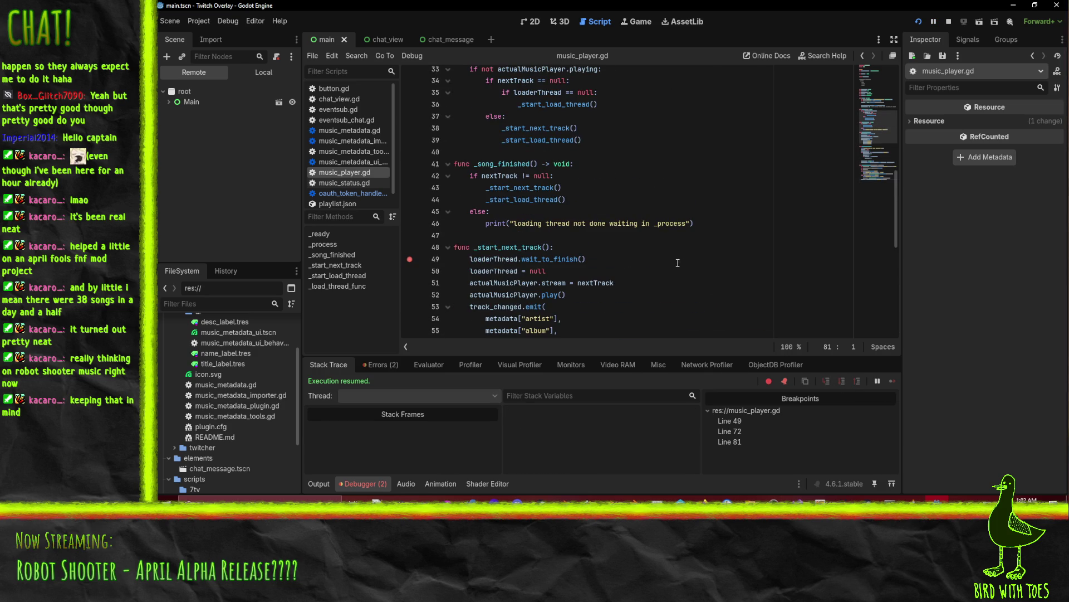
pyautogui.scroll(2, 669, 259)
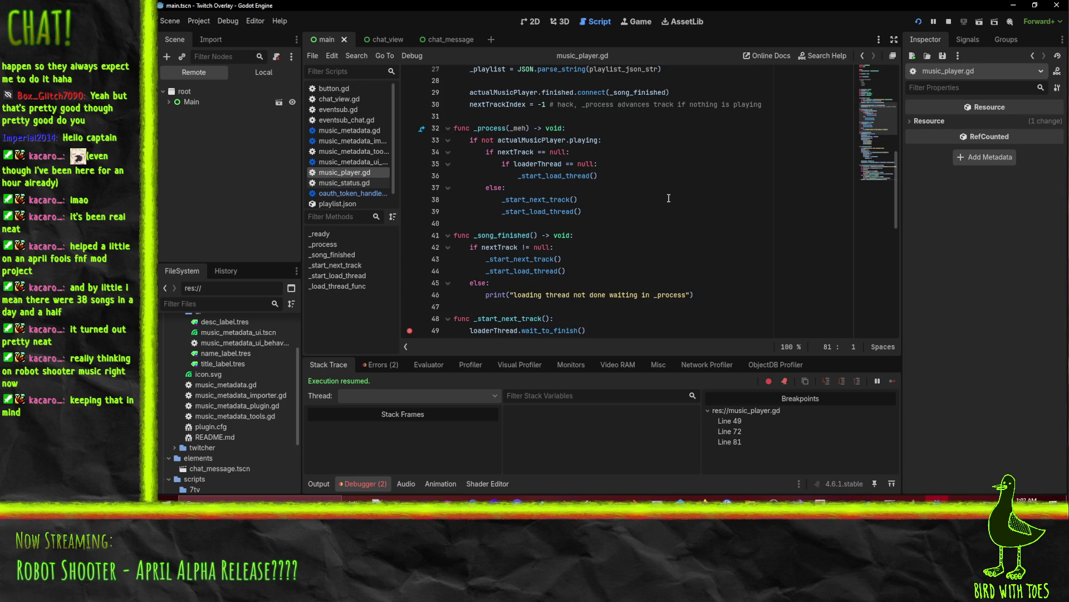
pyautogui.click(949, 21)
pyautogui.scroll(-4, 445, 177)
pyautogui.scroll(5, 572, 213)
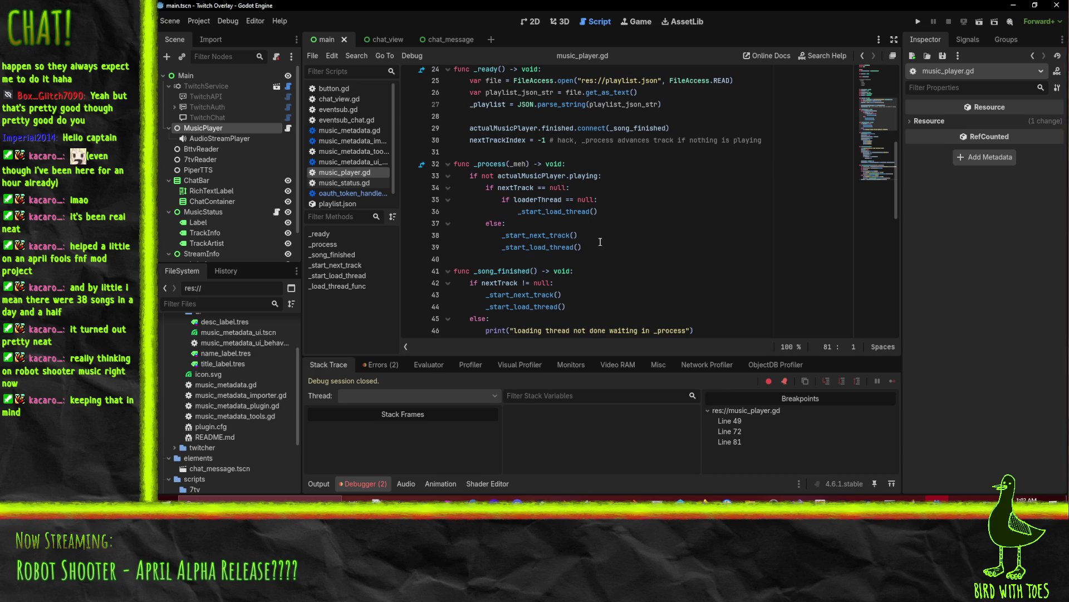
# Step: Add breakpoints on lines 36 and 38 of _process
pyautogui.doubleClick(535, 237)
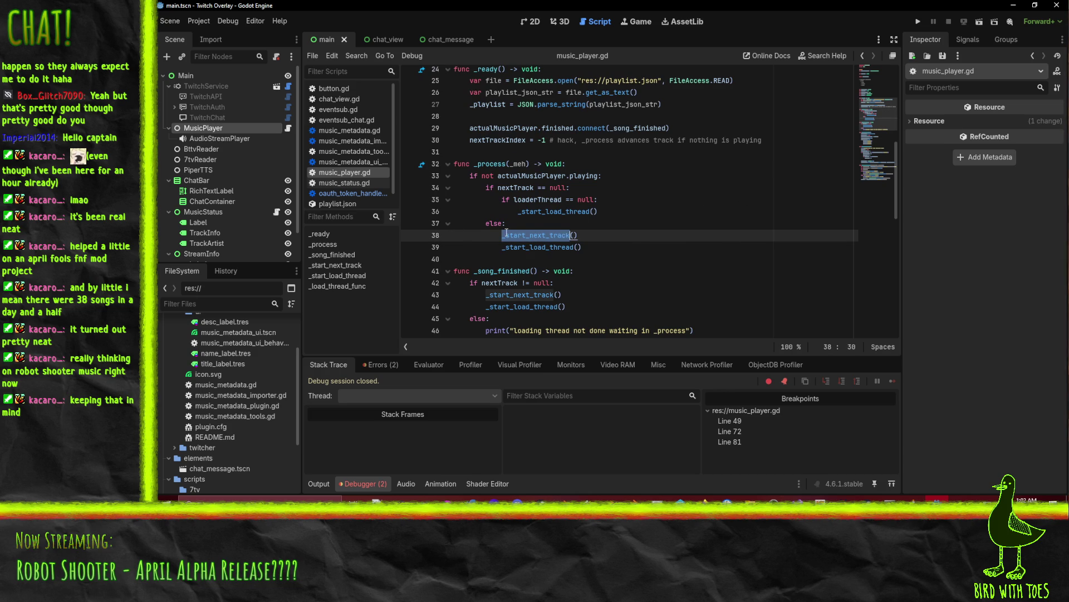
pyautogui.click(546, 187)
pyautogui.click(410, 212)
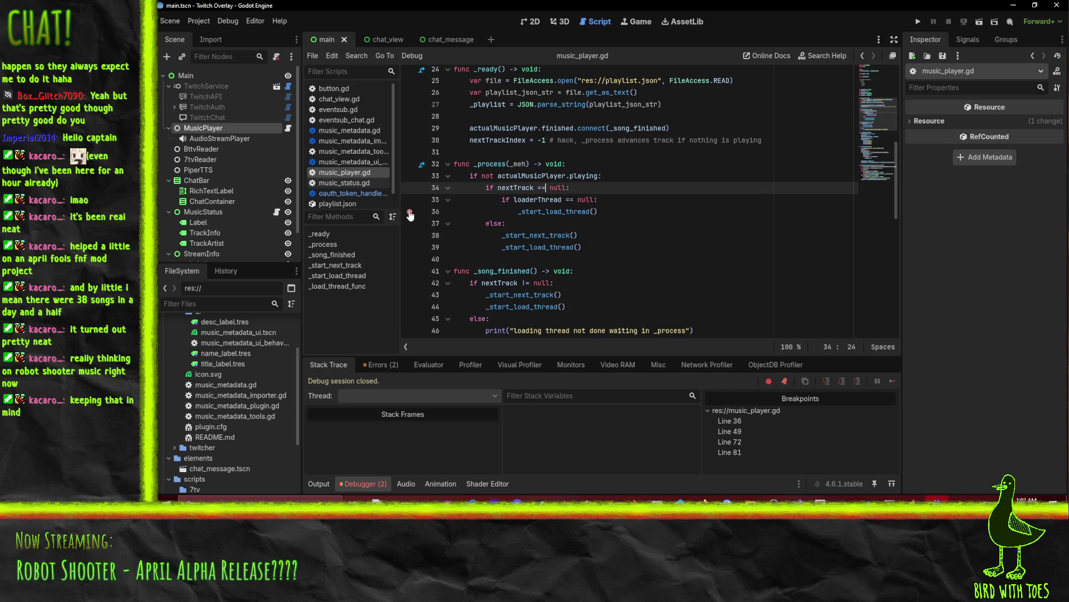
pyautogui.click(410, 235)
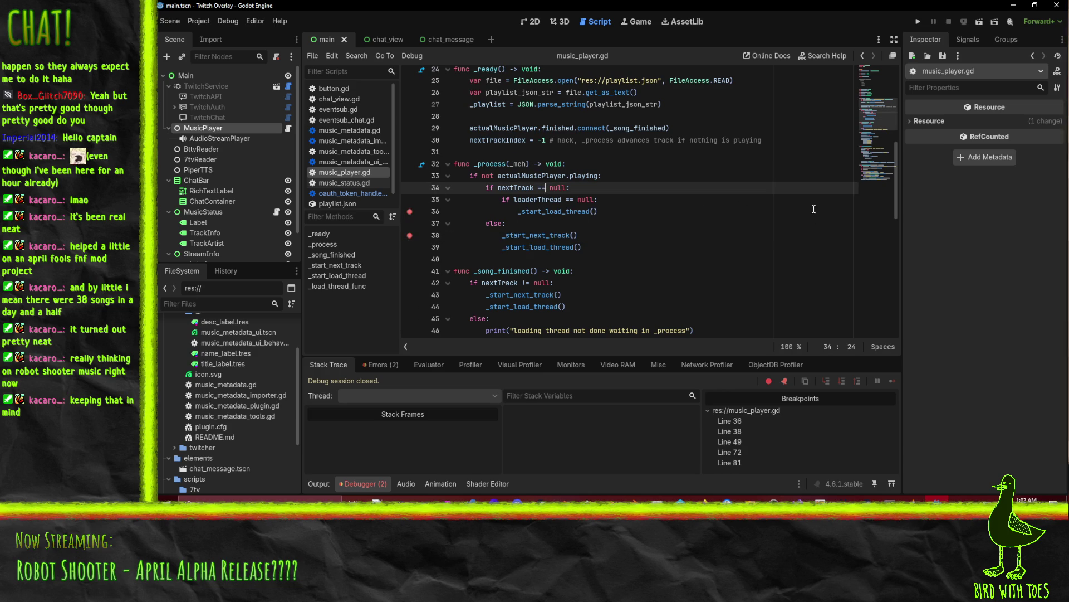
# Step: Run the project, continue through the breaks, and remove the line 72 and 81 breakpoints
pyautogui.click(918, 22)
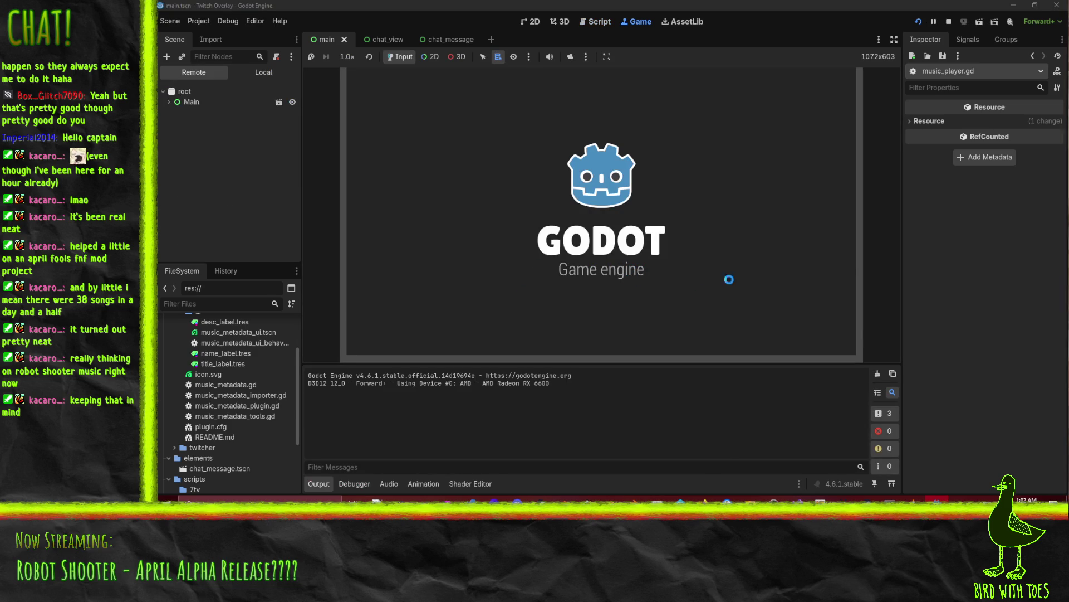
pyautogui.click(934, 22)
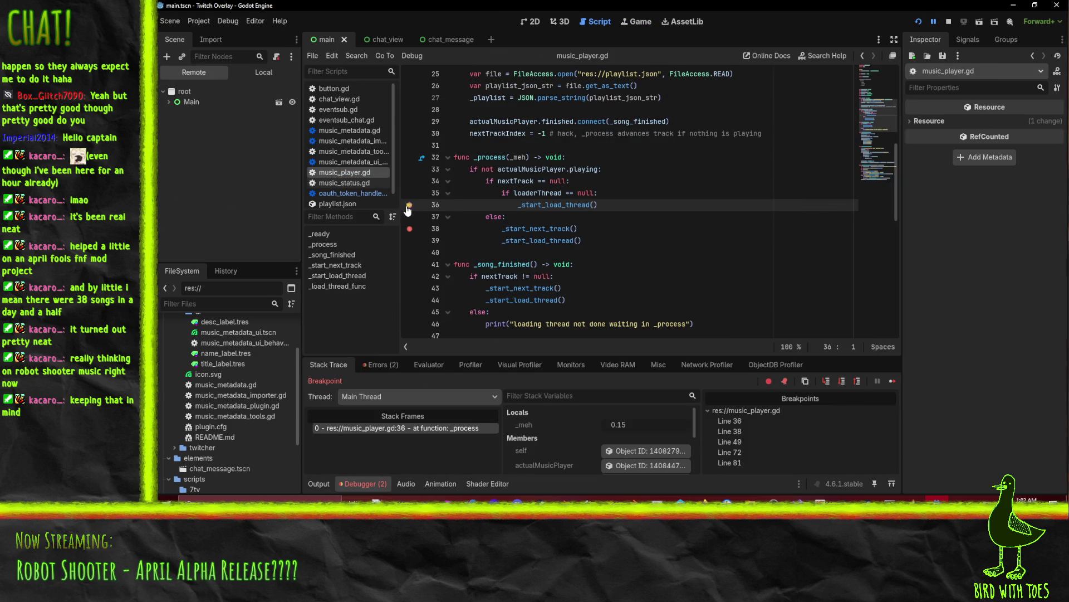
pyautogui.moveTo(563, 204)
pyautogui.click(935, 24)
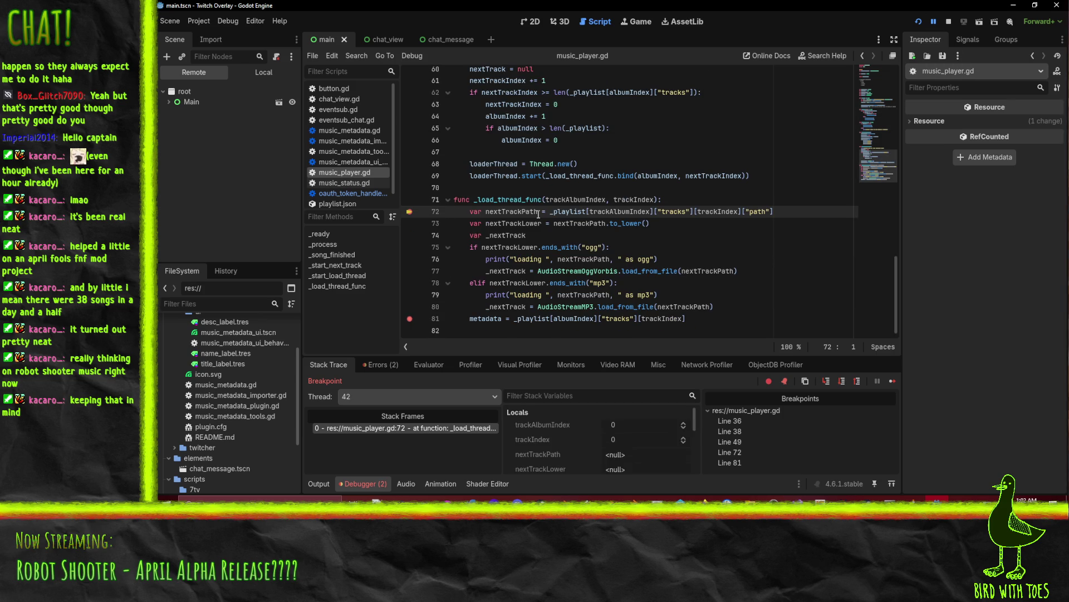
pyautogui.click(410, 211)
pyautogui.click(409, 318)
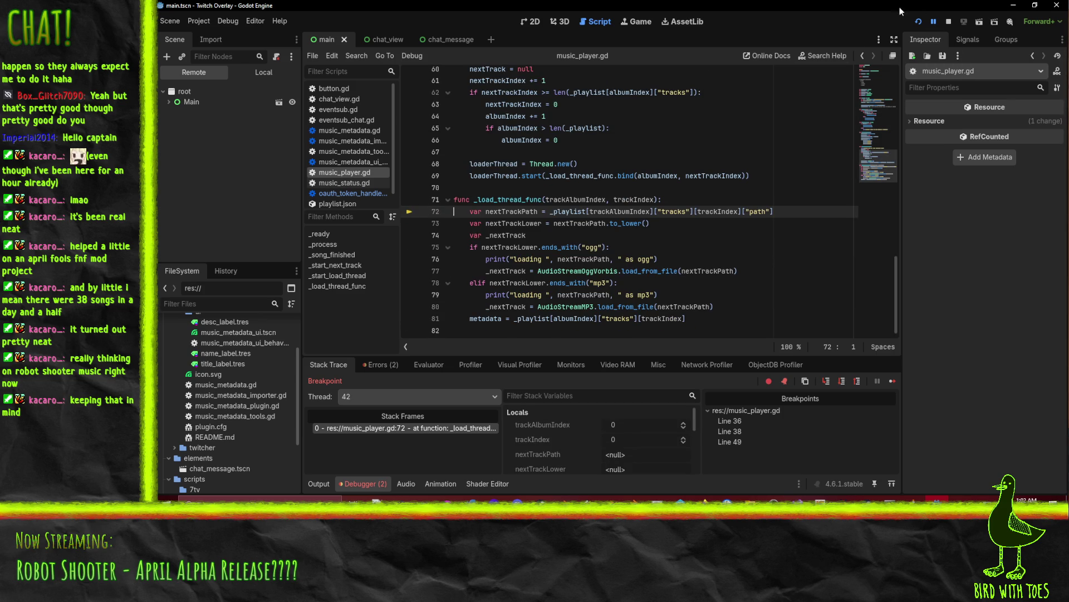
pyautogui.click(939, 27)
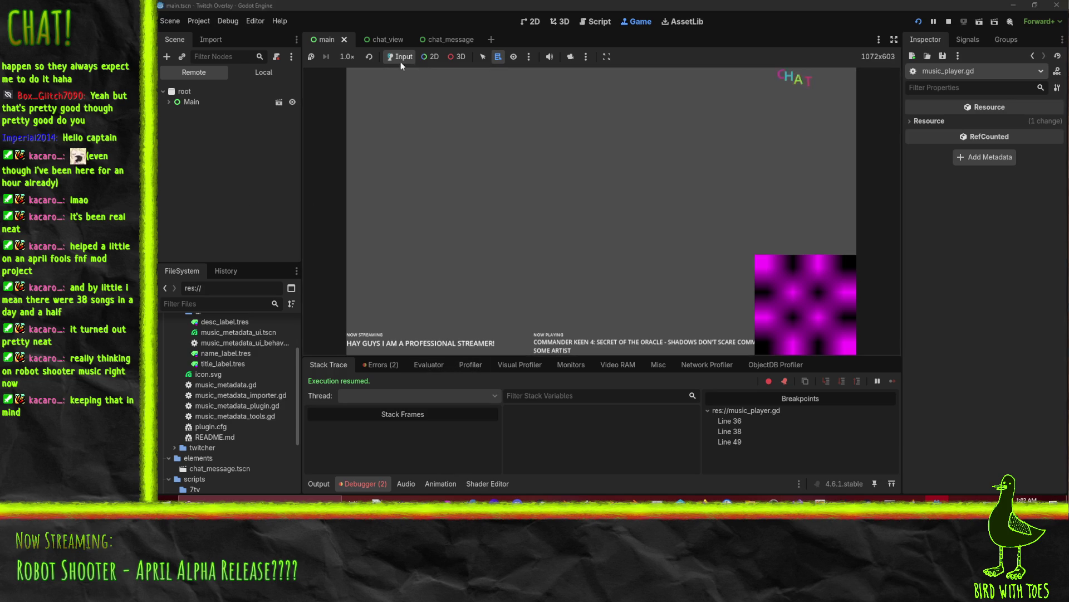
# Step: Back in music_player.gd, add a breakpoint on line 33 in _process
pyautogui.click(595, 22)
pyautogui.scroll(3, 487, 239)
pyautogui.scroll(-3, 488, 240)
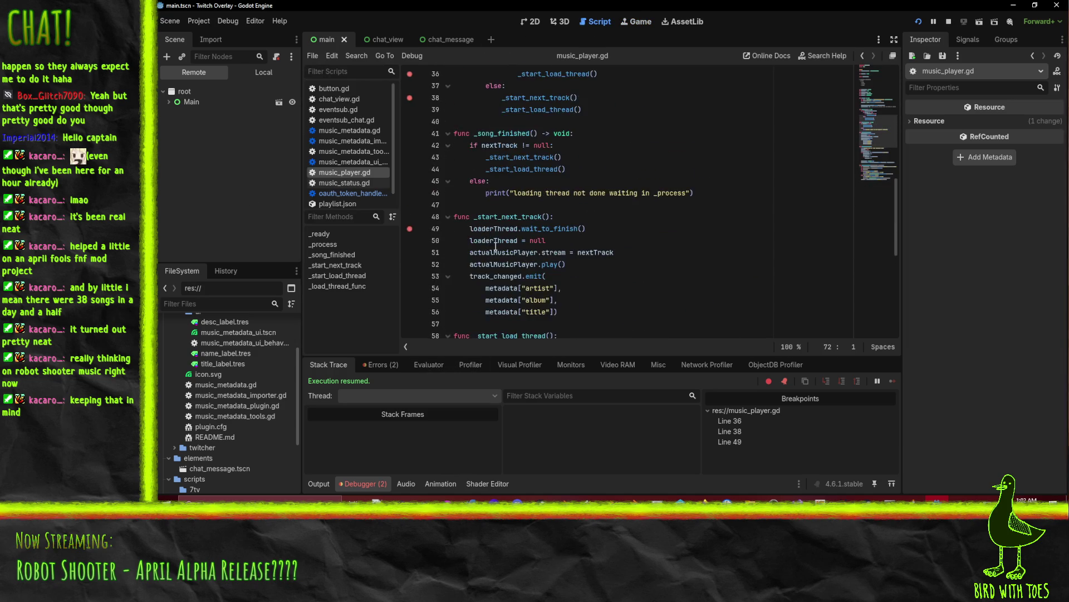
pyautogui.scroll(3, 495, 246)
pyautogui.scroll(2, 496, 245)
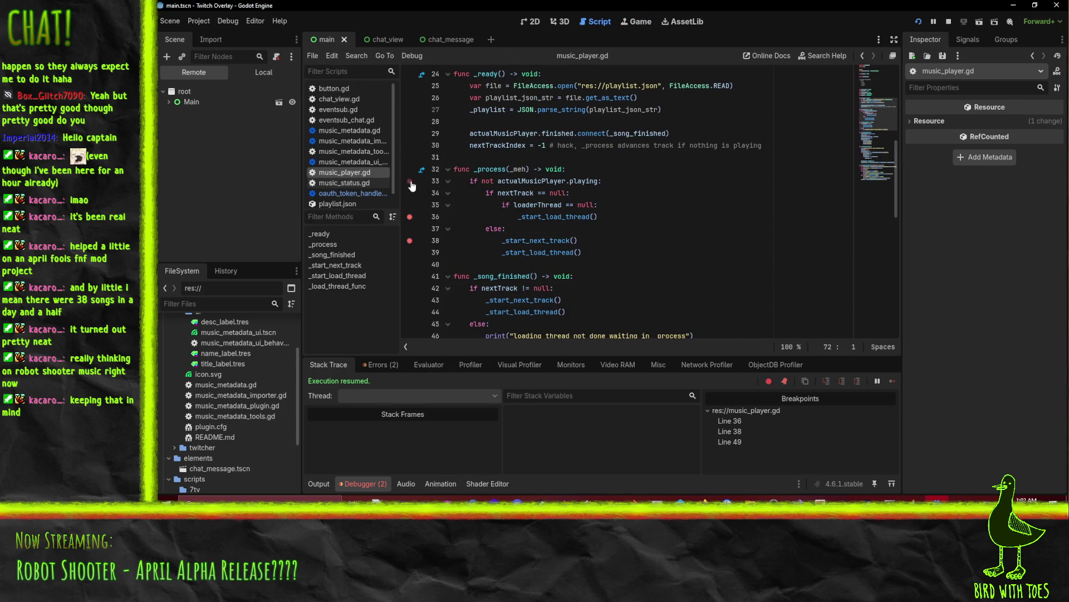
pyautogui.click(409, 205)
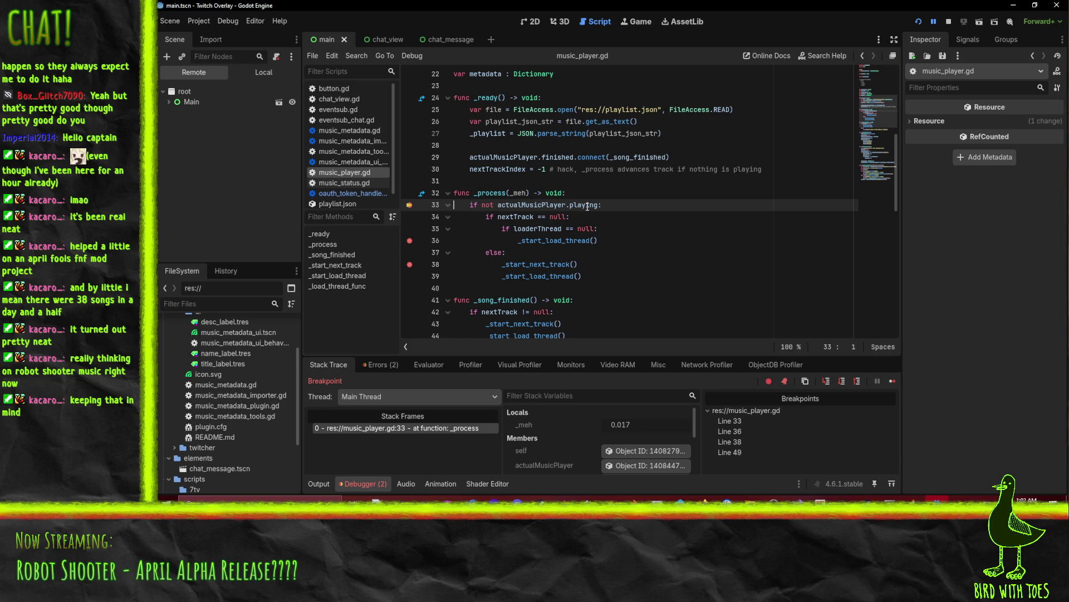
# Step: Inspect nextTrack on line 34, finding it null, then stop the debug session
pyautogui.moveTo(588, 206)
pyautogui.moveTo(509, 217)
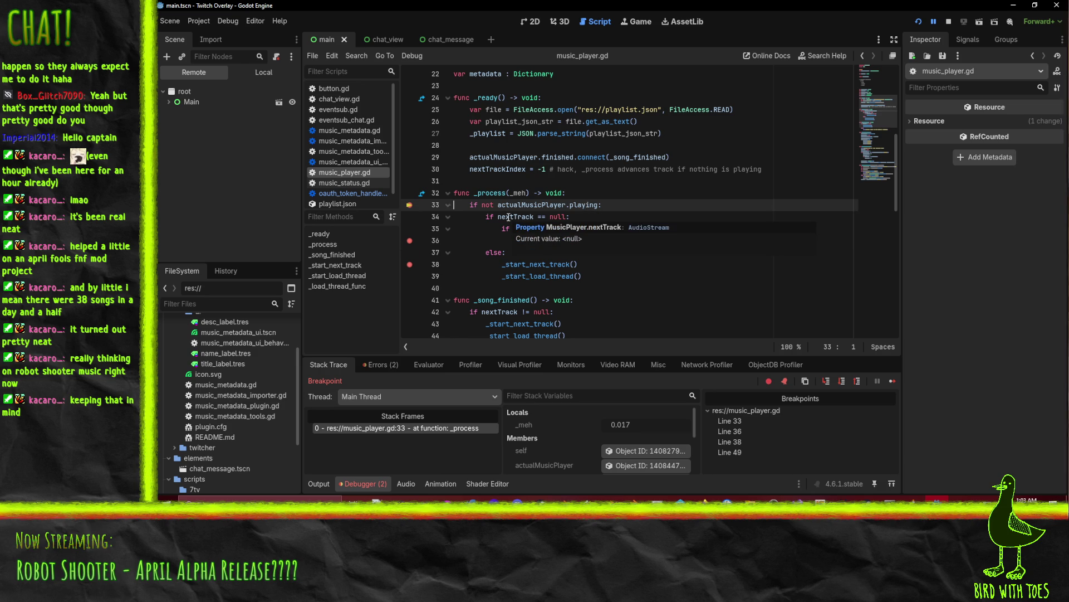
pyautogui.doubleClick(508, 216)
pyautogui.scroll(-10, 664, 264)
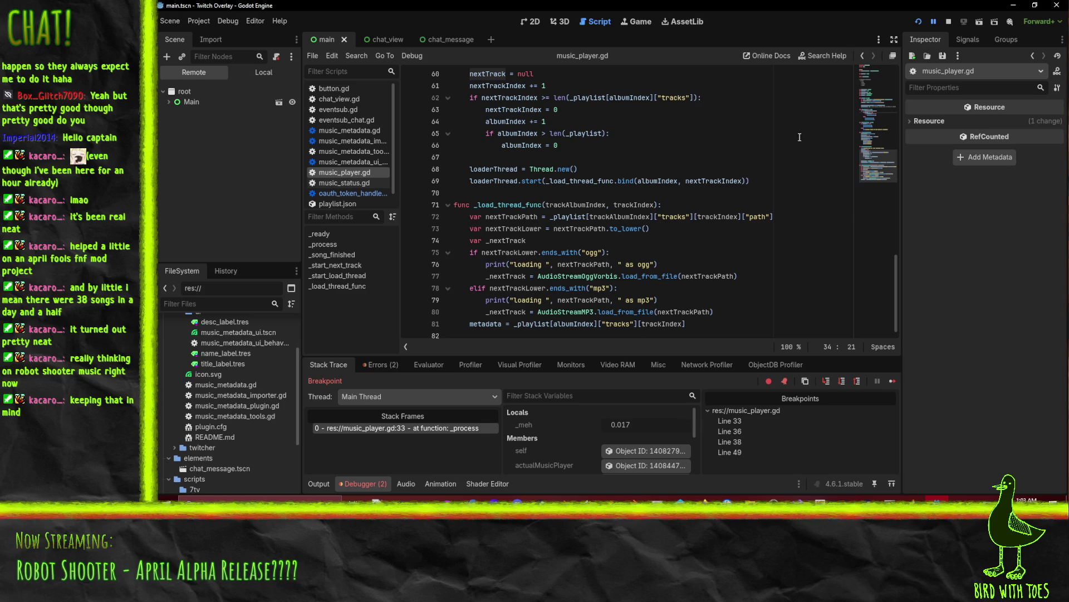
pyautogui.click(948, 20)
# Step: Add the line 'nextTrack = _nextTrack' after line 80 in _load_thread_func
pyautogui.click(719, 313)
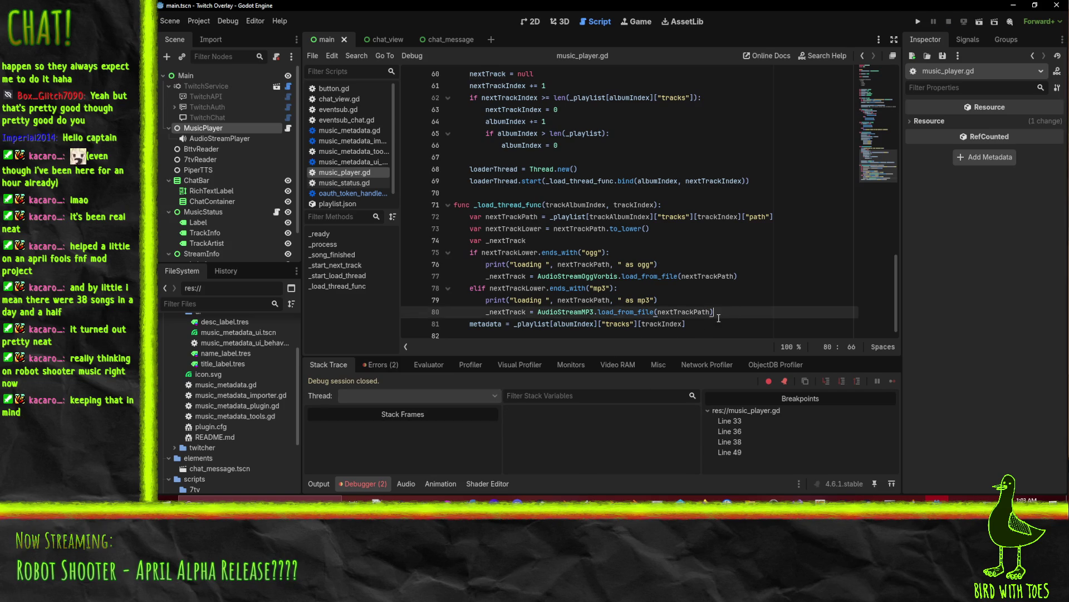
pyautogui.press('Return')
pyautogui.press('Home')
pyautogui.press('BackSpace')
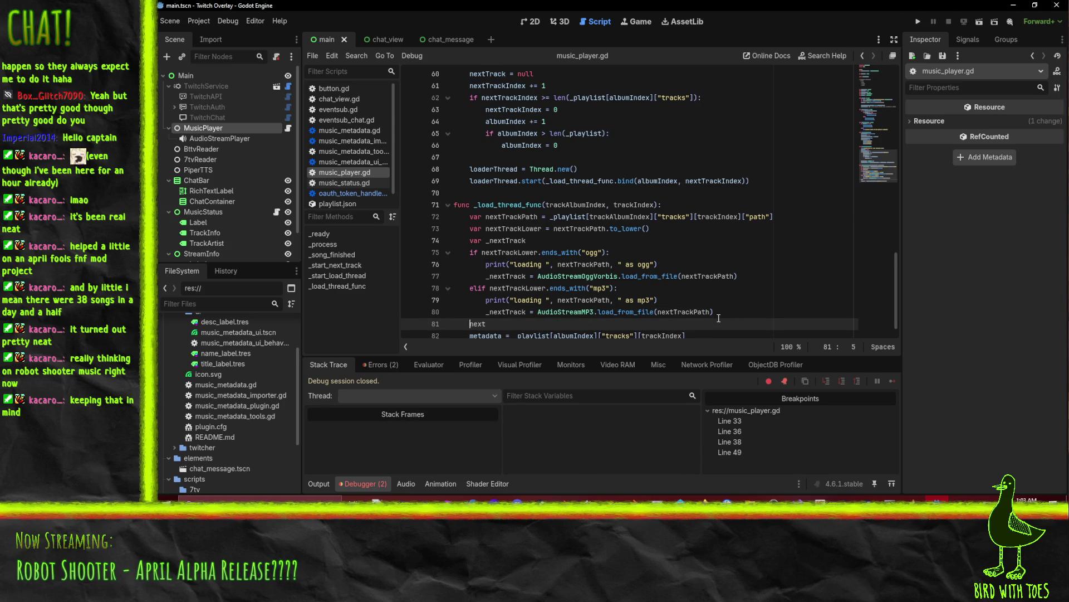
pyautogui.write('rack = _nextTrack')
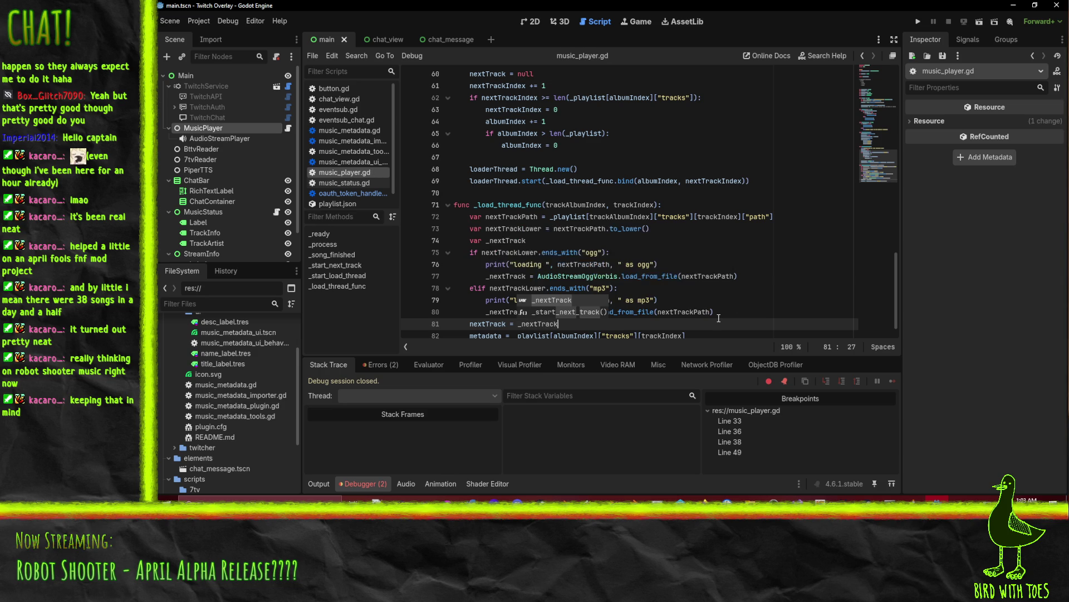
# Step: Run with F5 and remove the breakpoints on lines 33, 36, 38 and 49 while continuing
pyautogui.press('F5')
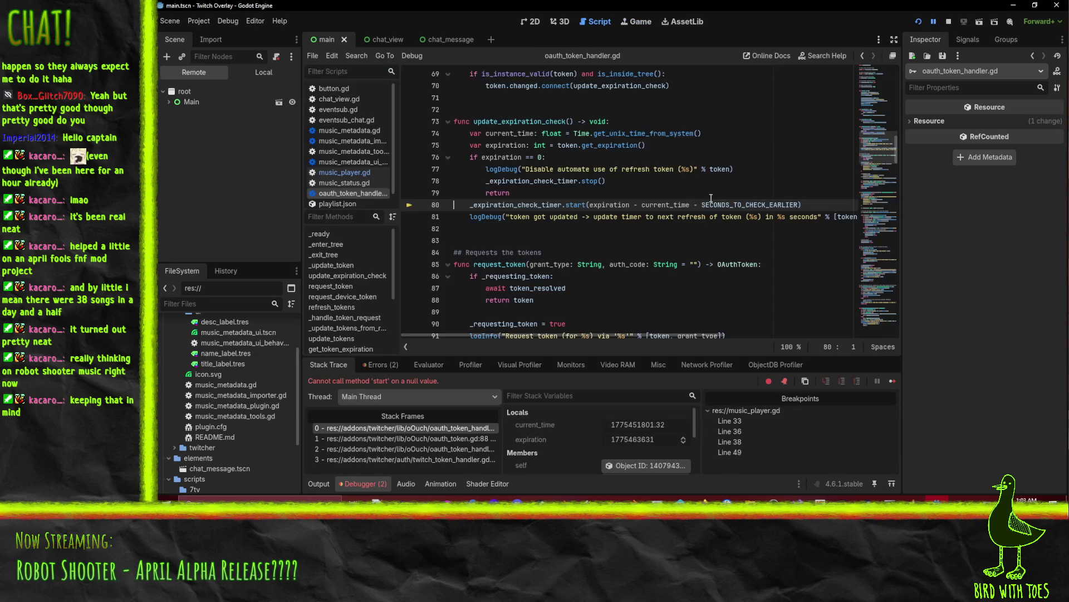
pyautogui.click(934, 21)
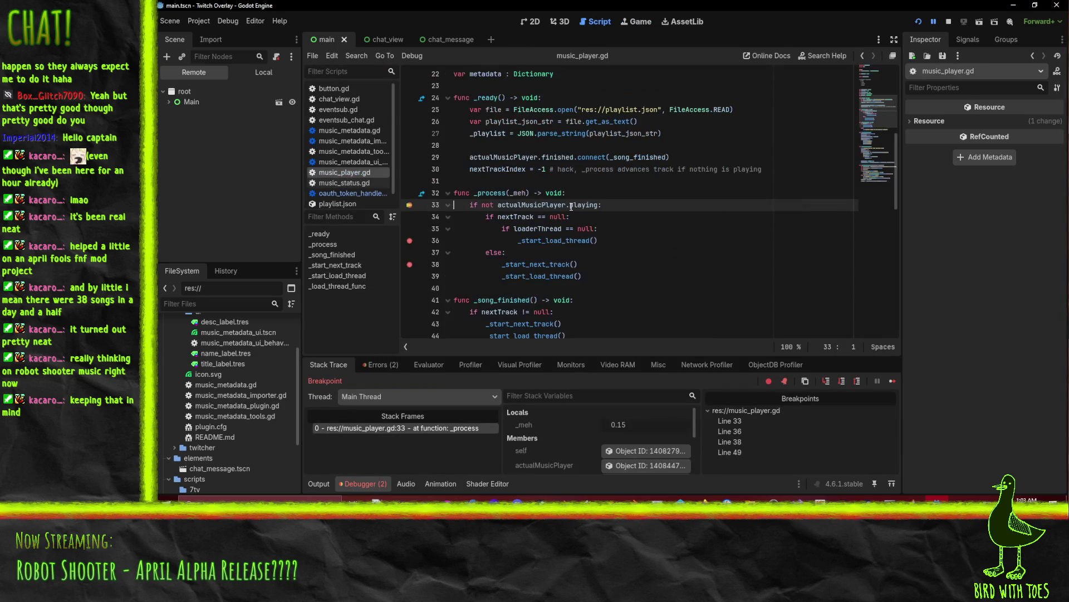
pyautogui.click(409, 204)
pyautogui.click(410, 240)
pyautogui.click(410, 264)
pyautogui.click(935, 23)
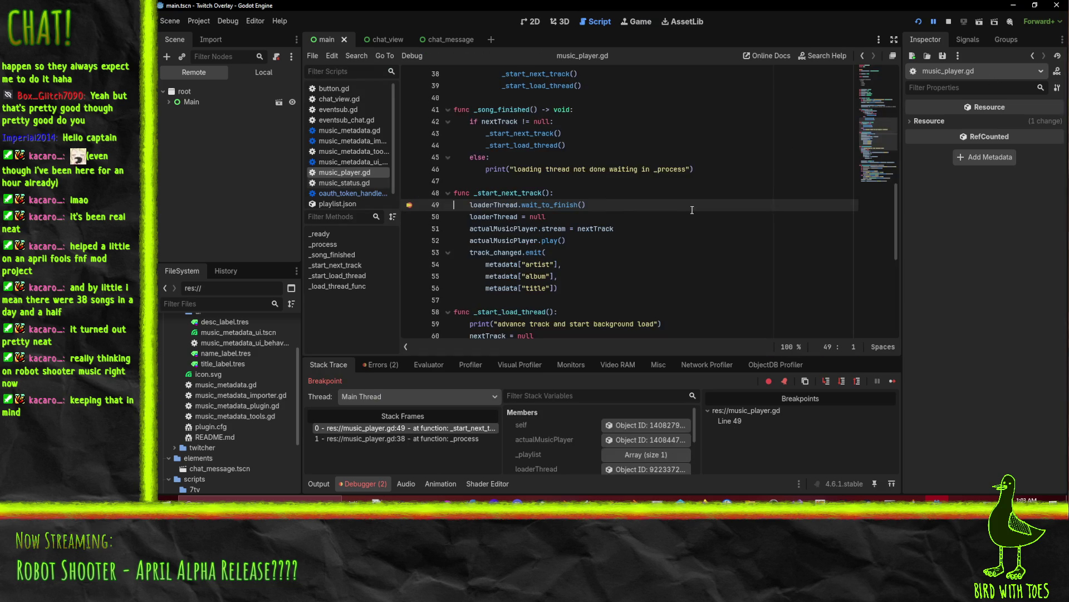
pyautogui.click(409, 205)
# Step: Resume to the line 53 missing 'album' metadata error, then stop the session
pyautogui.click(934, 22)
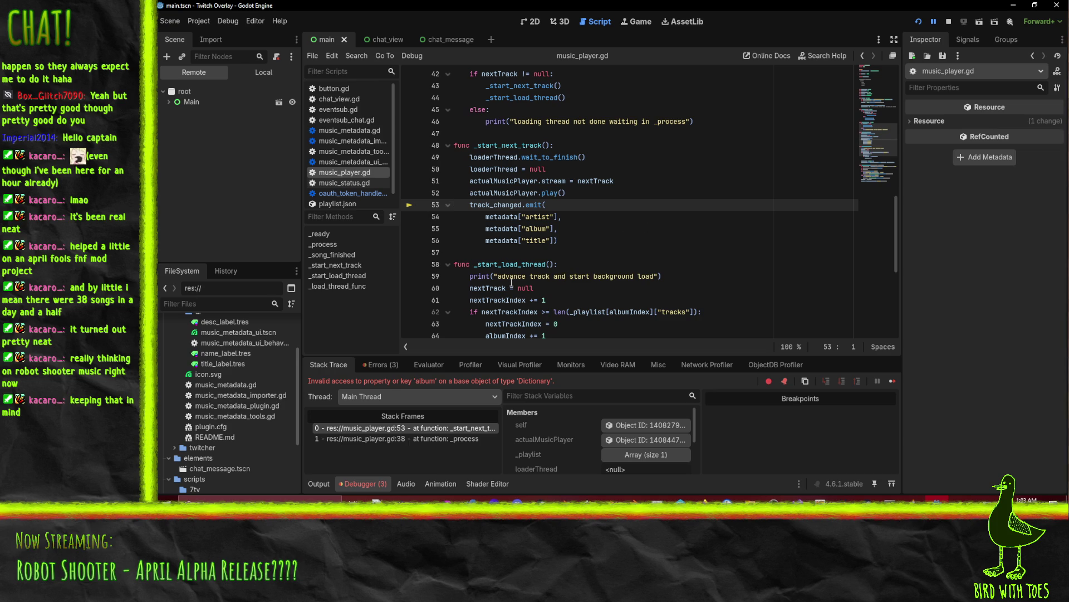
pyautogui.moveTo(498, 217)
pyautogui.click(668, 217)
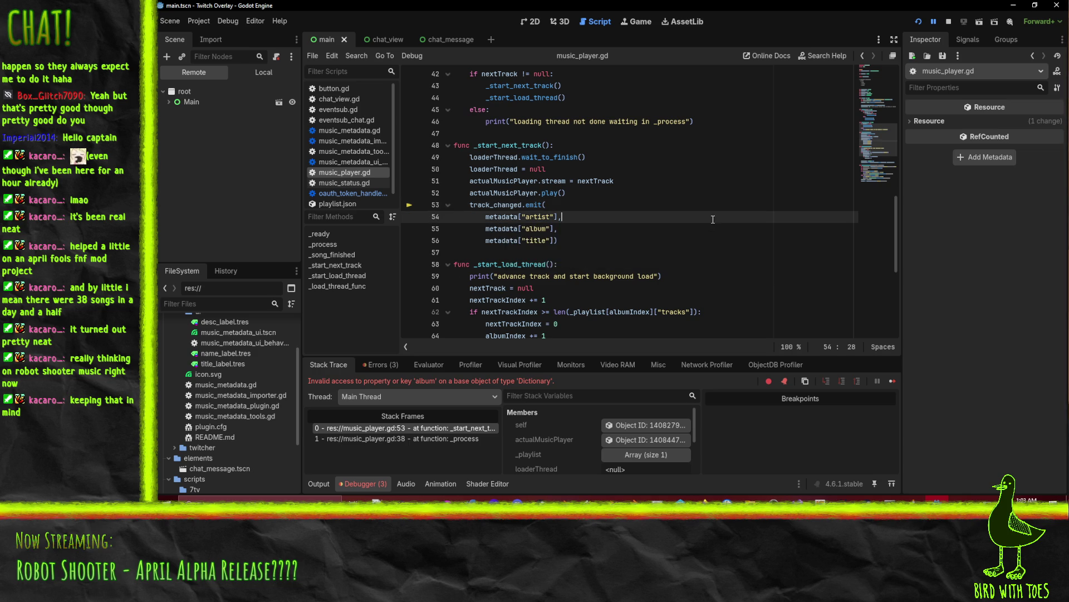
pyautogui.click(948, 21)
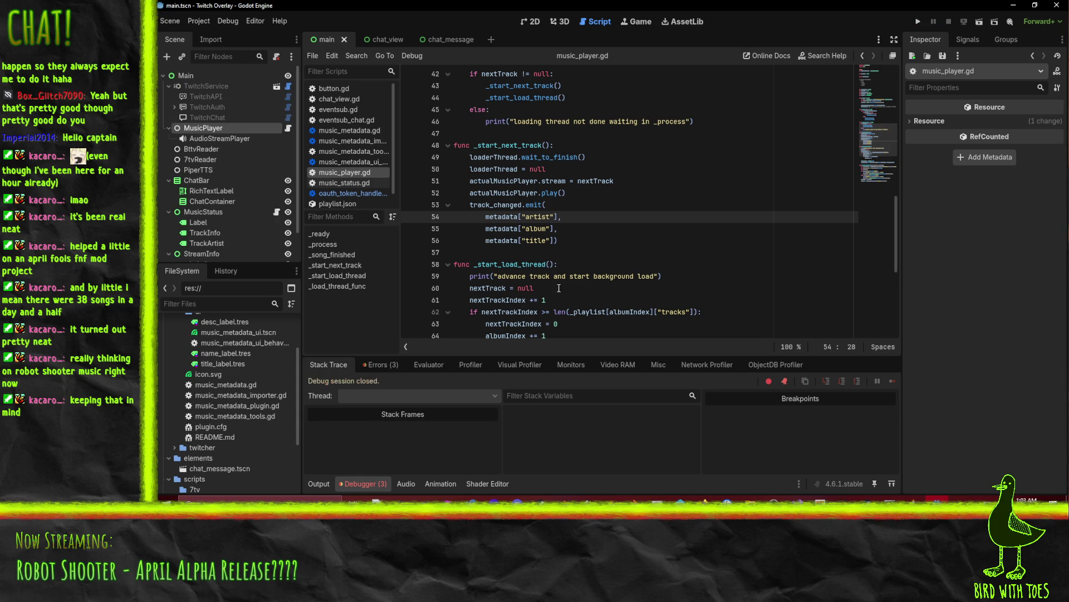
# Step: Copy the track lookup expression from line 82's metadata assignment
pyautogui.click(669, 227)
pyautogui.scroll(-6, 669, 234)
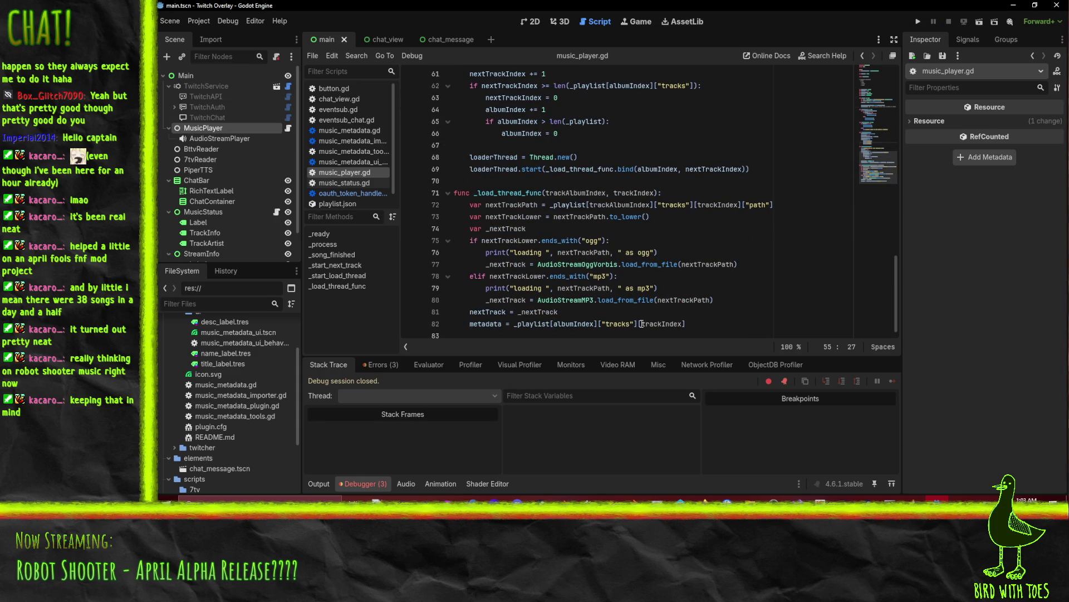
pyautogui.click(690, 324)
pyautogui.scroll(5, 724, 298)
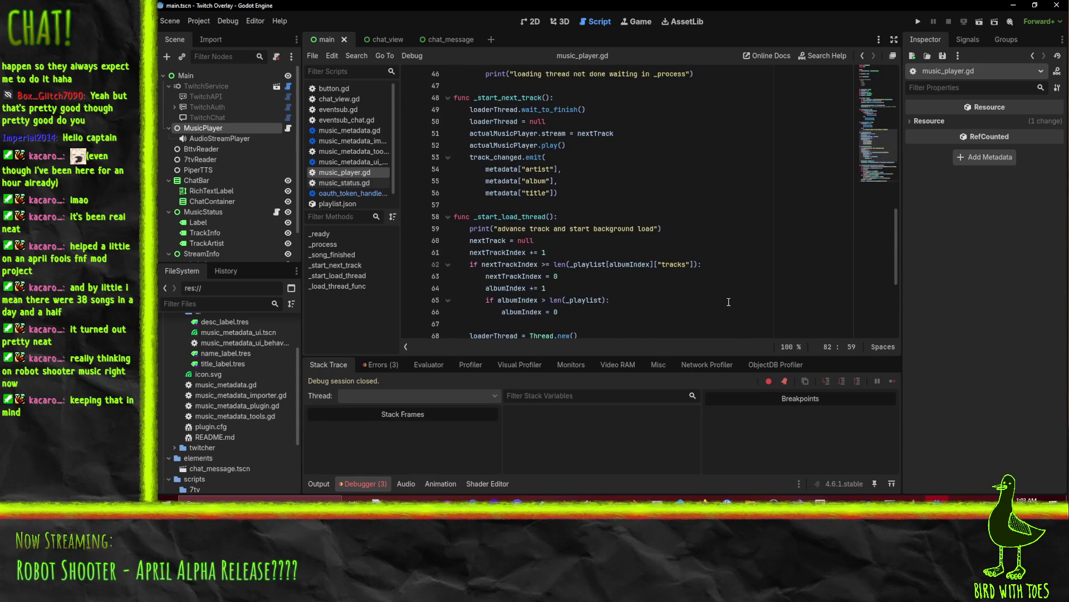
pyautogui.scroll(2, 715, 294)
pyautogui.scroll(-7, 715, 293)
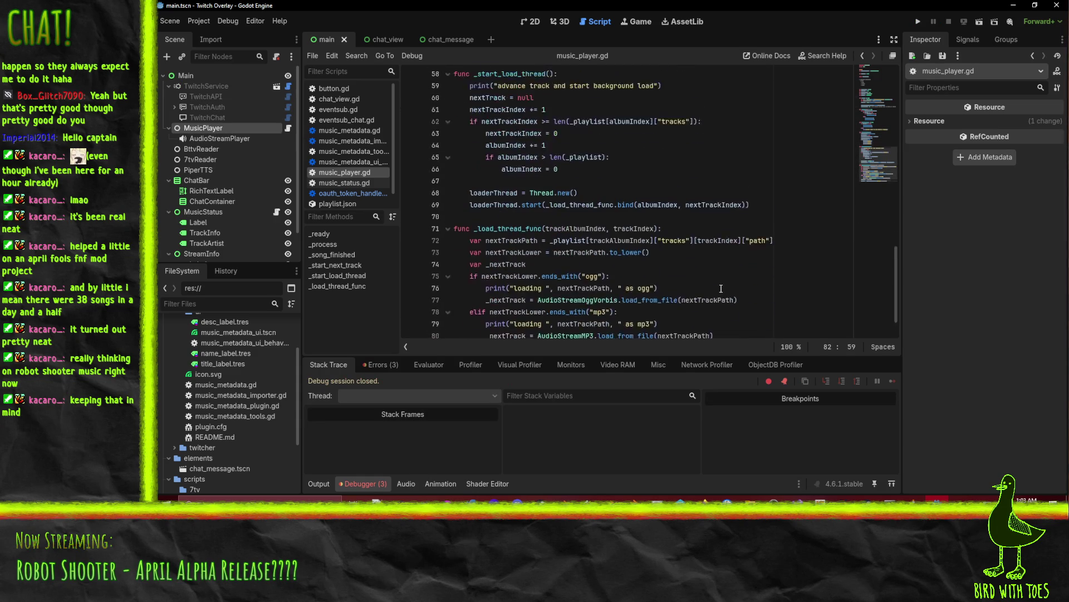
pyautogui.scroll(7, 721, 288)
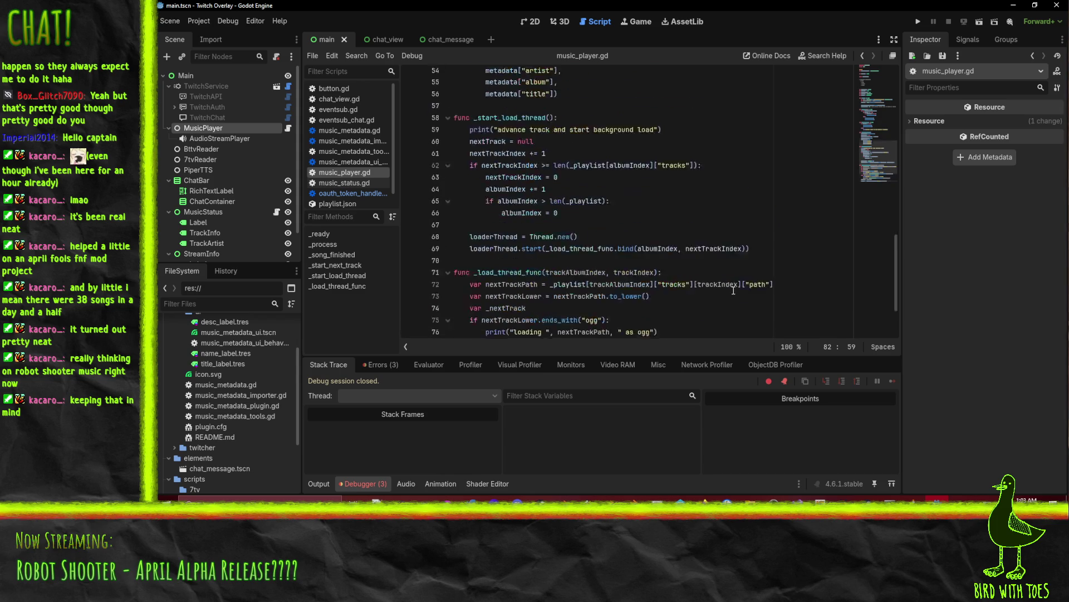
pyautogui.scroll(-7, 733, 290)
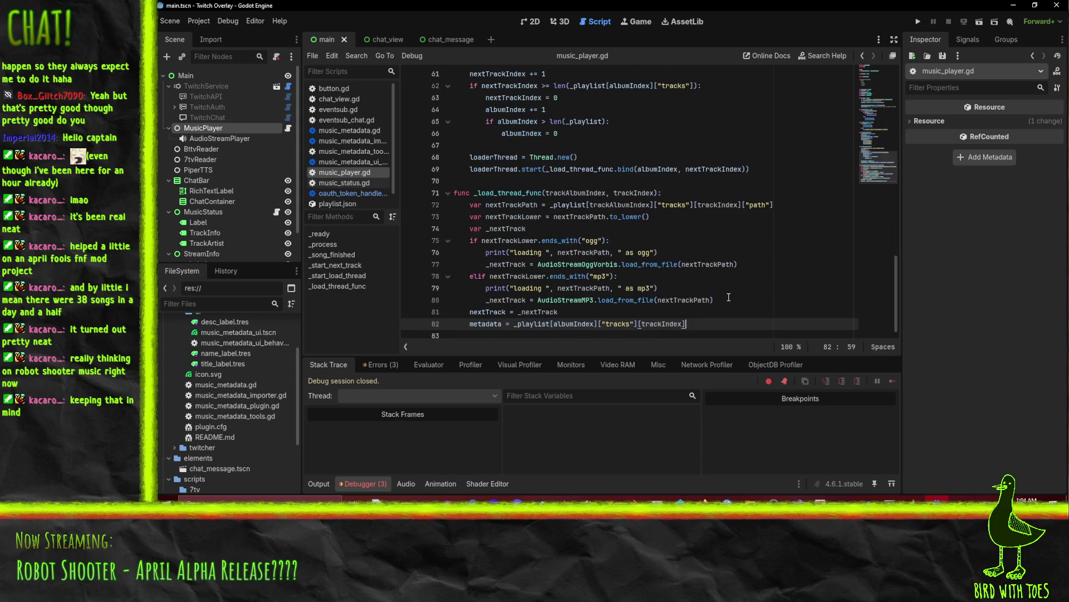
pyautogui.click(528, 320)
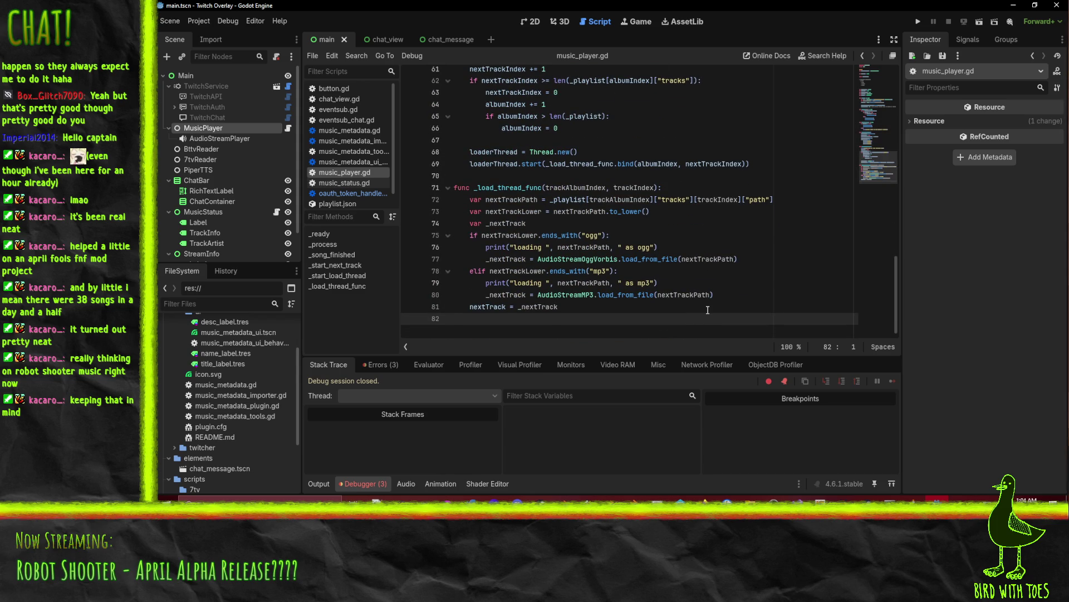
pyautogui.click(548, 332)
pyautogui.moveTo(514, 319); pyautogui.dragTo(702, 323)
pyautogui.hotkey('ctrl', 'c')
pyautogui.press('Home')
pyautogui.scroll(6, 705, 301)
pyautogui.scroll(2, 705, 301)
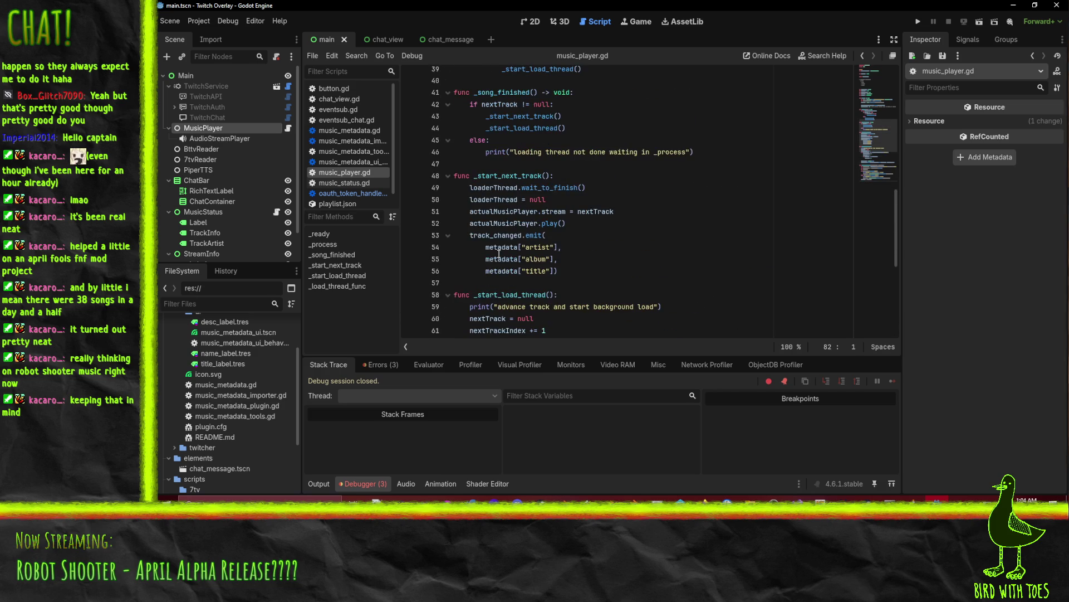
# Step: Trial-replace the metadata references on emit lines 54–56 with the copied track lookup
pyautogui.moveTo(487, 246); pyautogui.dragTo(558, 247)
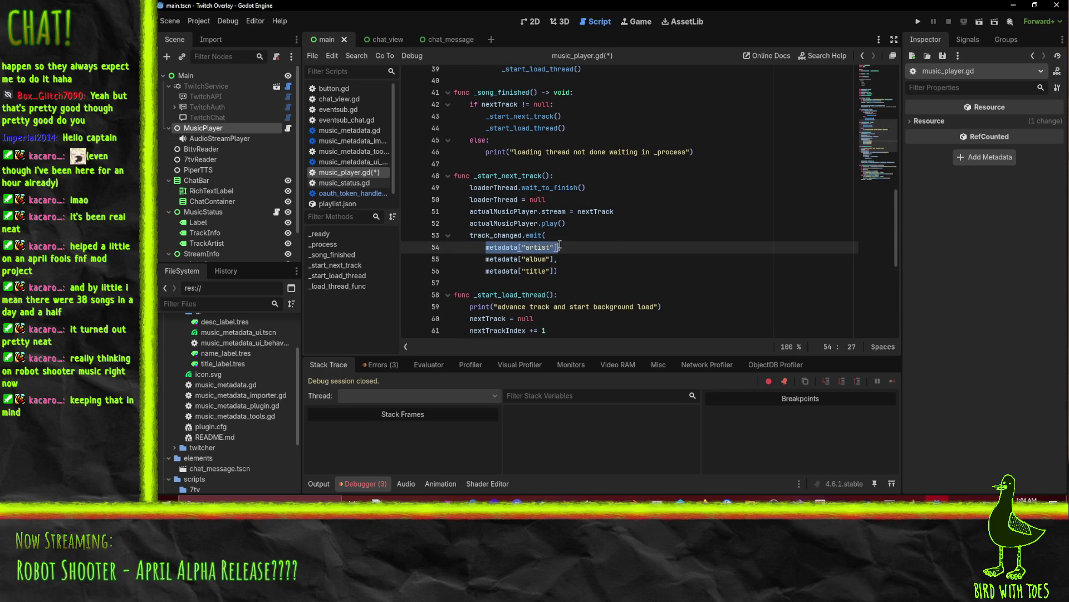
pyautogui.hotkey('ctrl', 'v')
pyautogui.write('["ar')
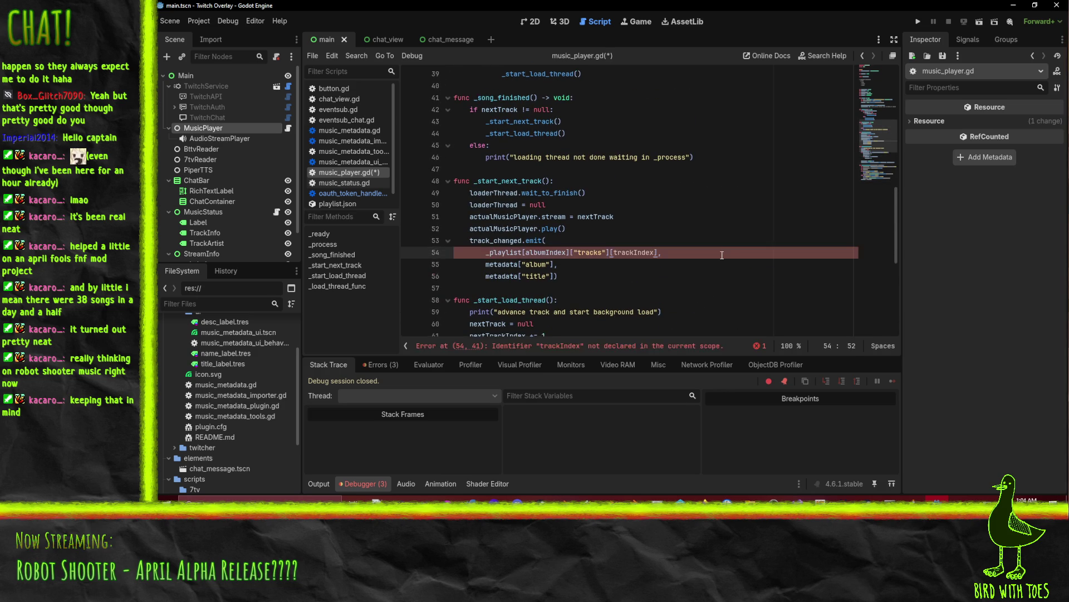
pyautogui.write('tist')
pyautogui.press('Down')
pyautogui.press('Down')
pyautogui.press('End')
pyautogui.press('Left')
pyautogui.hotkey('ctrl', 'Left')
pyautogui.hotkey('ctrl', 'Left')
pyautogui.hotkey('ctrl', 'shift', 'Left')
pyautogui.write('_playlist[albumIndex]["tracks"][trackIndex]["artist"]')
pyautogui.hotkey('shift', 'Left')
pyautogui.hotkey('shift', 'Left')
pyautogui.hotkey('shift', 'Left')
pyautogui.press('BackSpace')
pyautogui.press('Up')
pyautogui.press('Home')
pyautogui.hotkey('shift', 'Right')
pyautogui.hotkey('shift', 'Right')
pyautogui.hotkey('shift', 'Right')
pyautogui.write('_playlist[albumIndex]["tracks"][trackIndex]["artist"]')
pyautogui.hotkey('shift', 'Left')
pyautogui.hotkey('shift', 'Left')
pyautogui.hotkey('shift', 'Left')
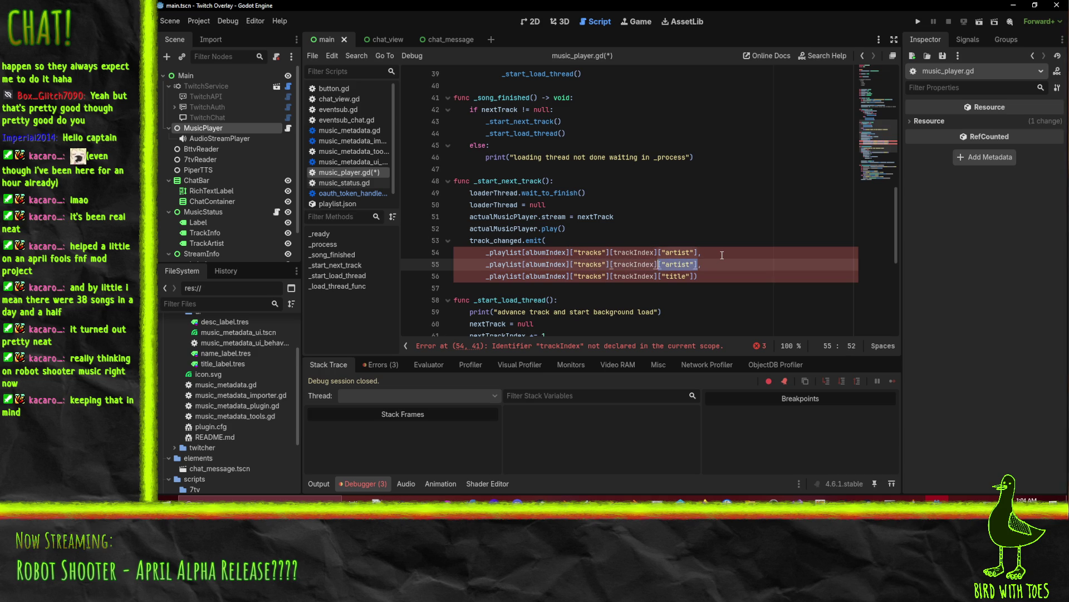
pyautogui.hotkey('shift', 'Left')
pyautogui.hotkey('shift', 'Left')
pyautogui.hotkey('shift', 'Left')
pyautogui.press('BackSpace')
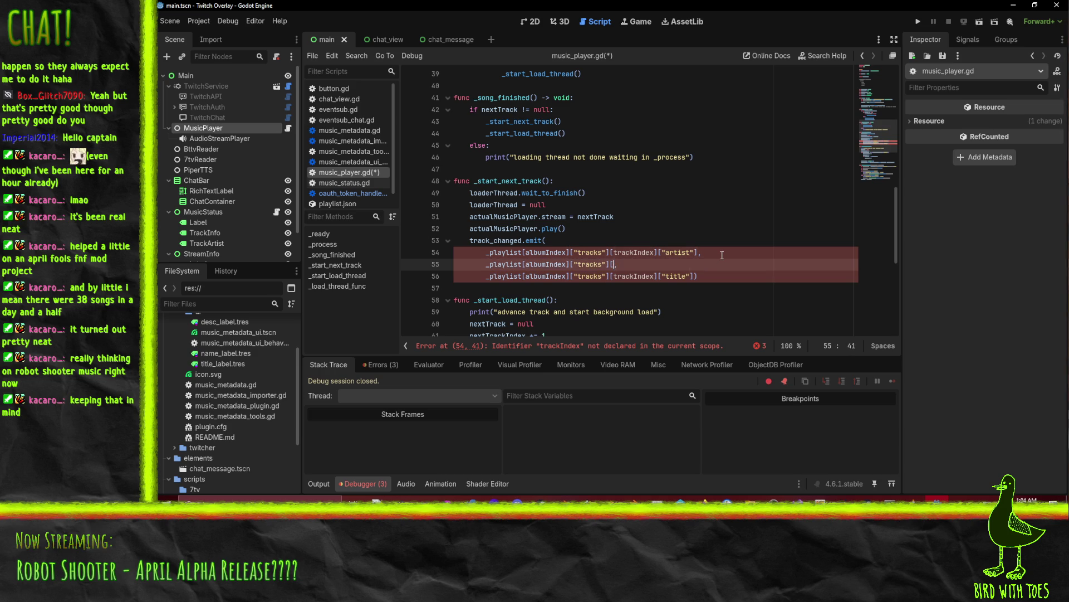
pyautogui.press('BackSpace')
pyautogui.press('Left')
pyautogui.press('Left')
pyautogui.hotkey('shift', 'Left')
pyautogui.hotkey('shift', 'Left')
pyautogui.hotkey('shift', 'Left')
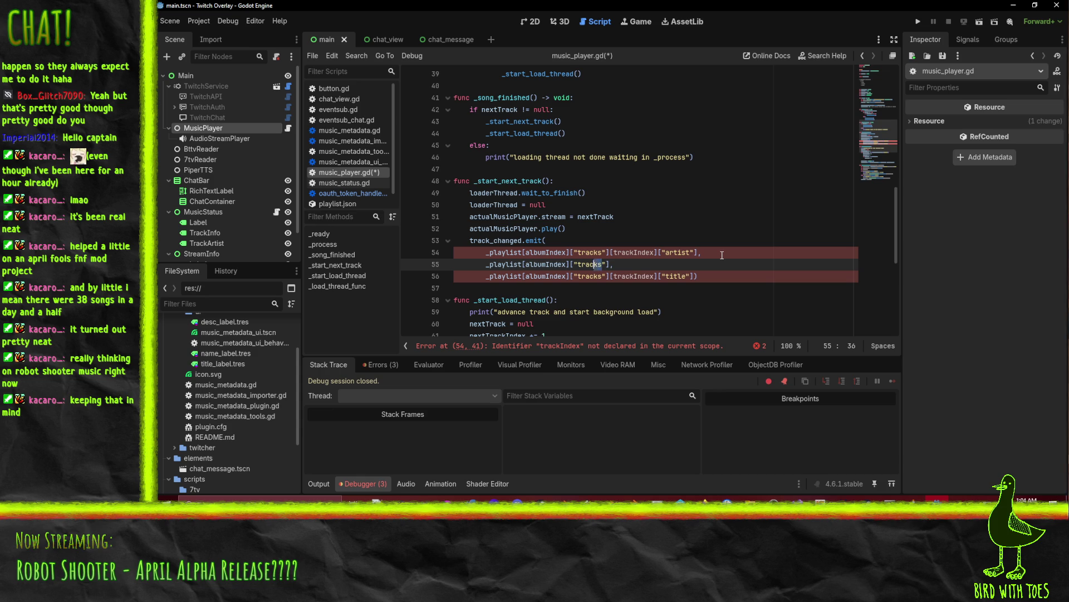
pyautogui.write('title')
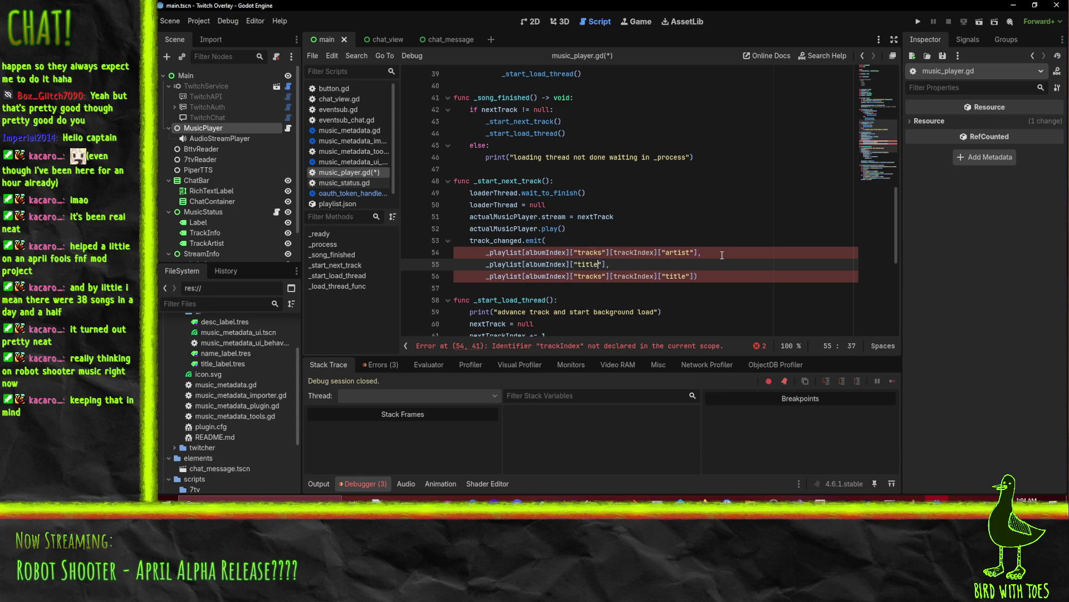
# Step: Check where albumIndex and trackIndex are used around the emit call
pyautogui.click(729, 229)
pyautogui.click(724, 263)
pyautogui.moveTo(554, 253)
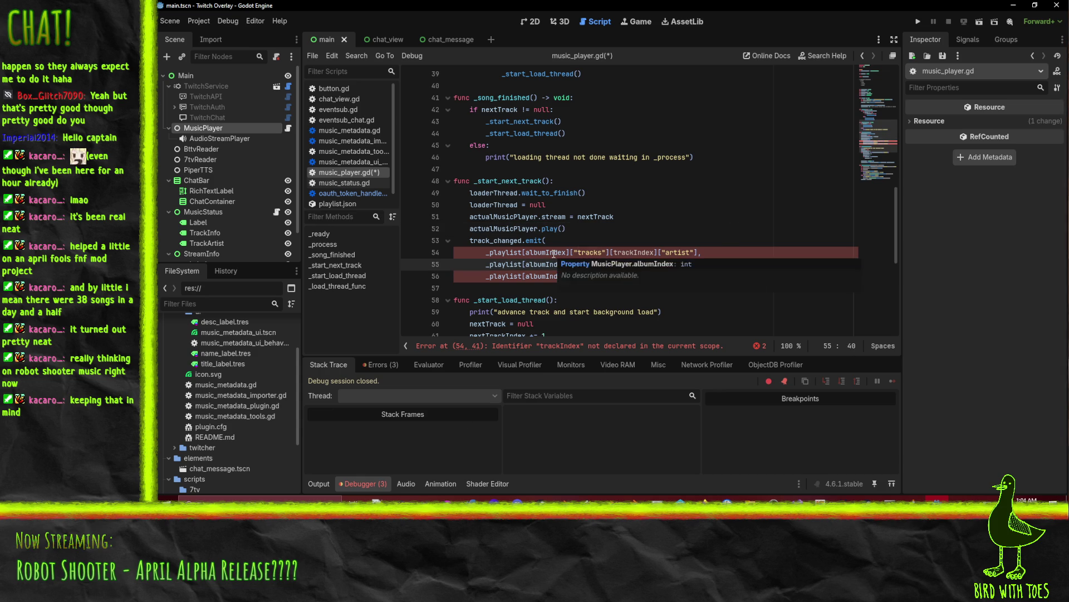
pyautogui.click(566, 229)
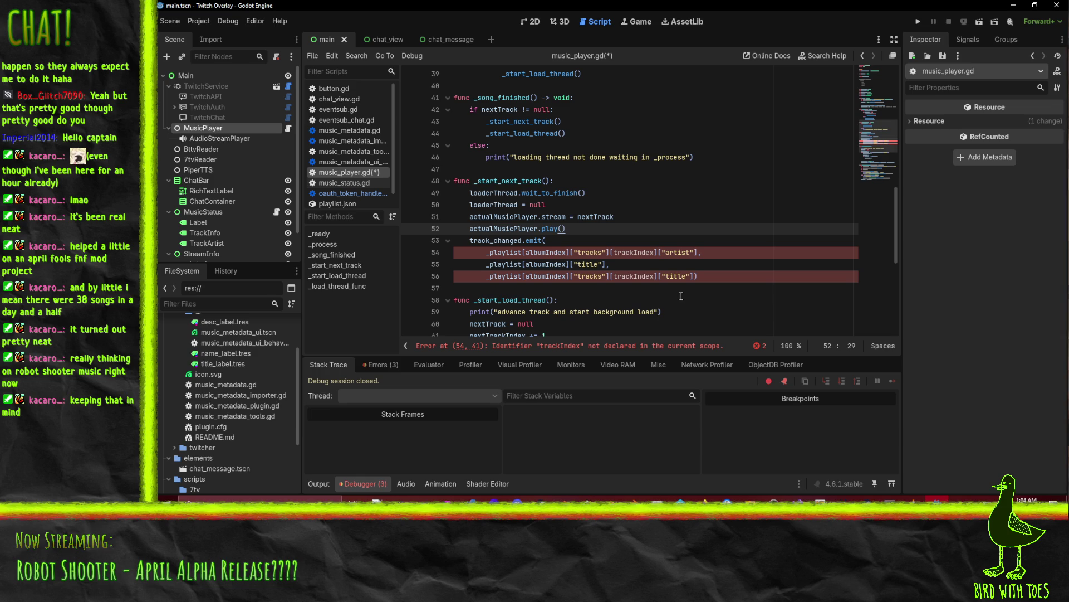
pyautogui.click(554, 254)
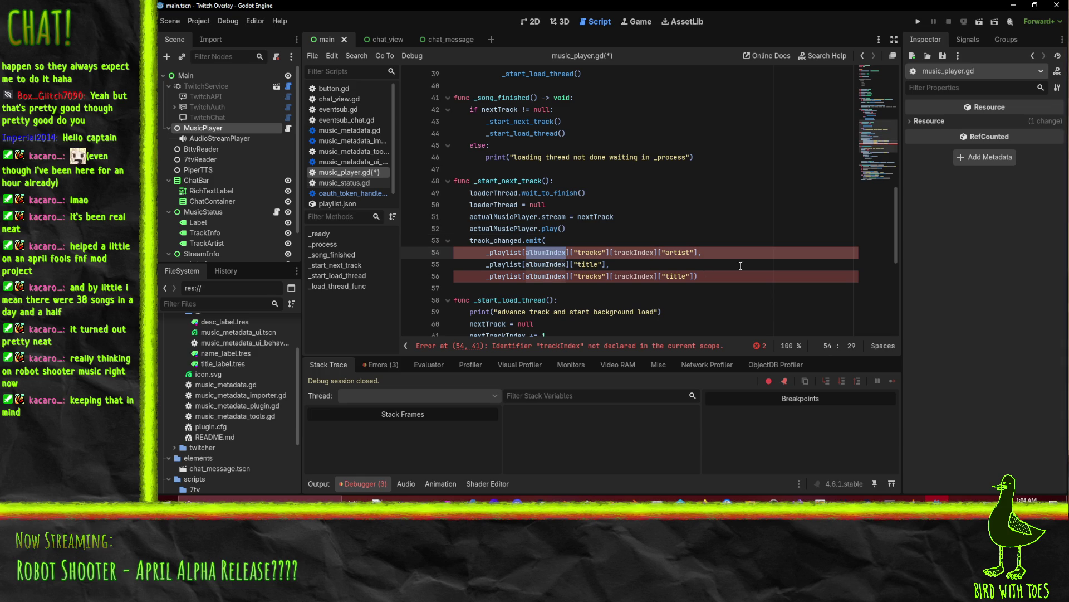
pyautogui.click(635, 254)
pyautogui.doubleClick(635, 254)
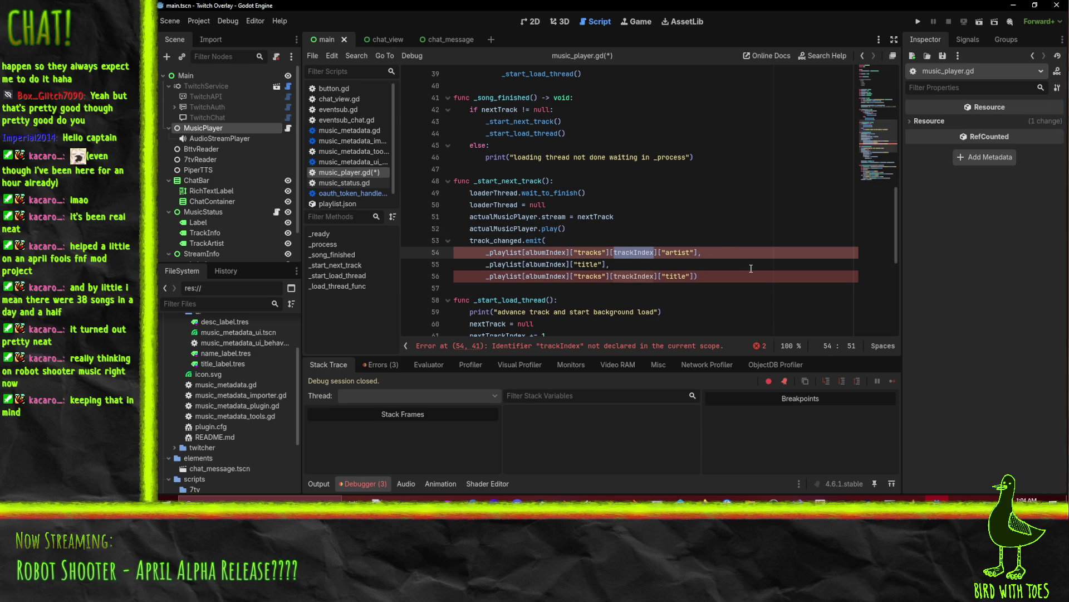
pyautogui.scroll(1, 751, 268)
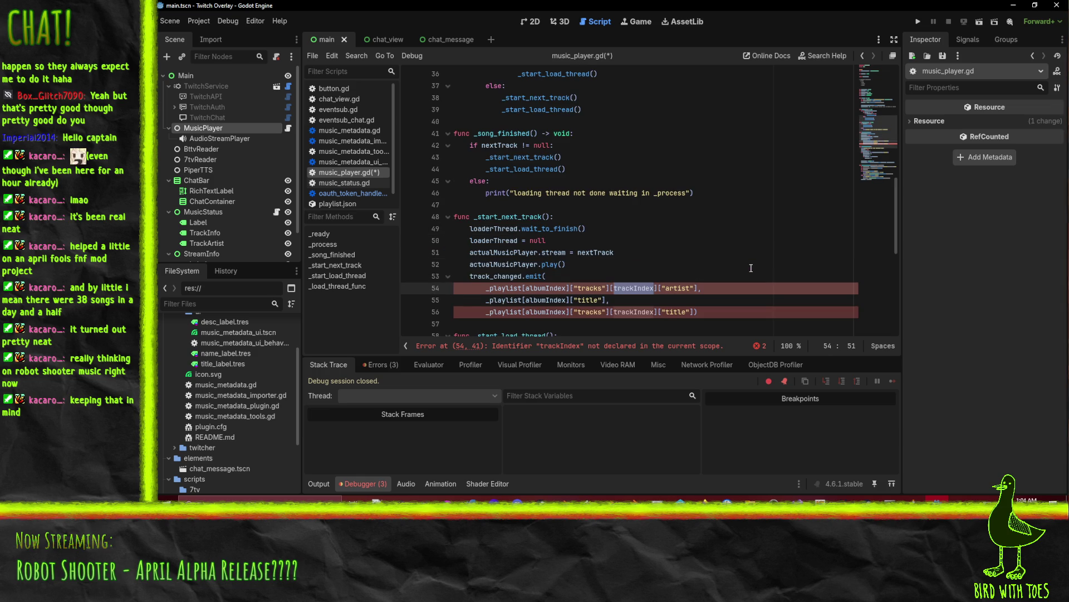
pyautogui.scroll(12, 751, 268)
pyautogui.scroll(-10, 721, 272)
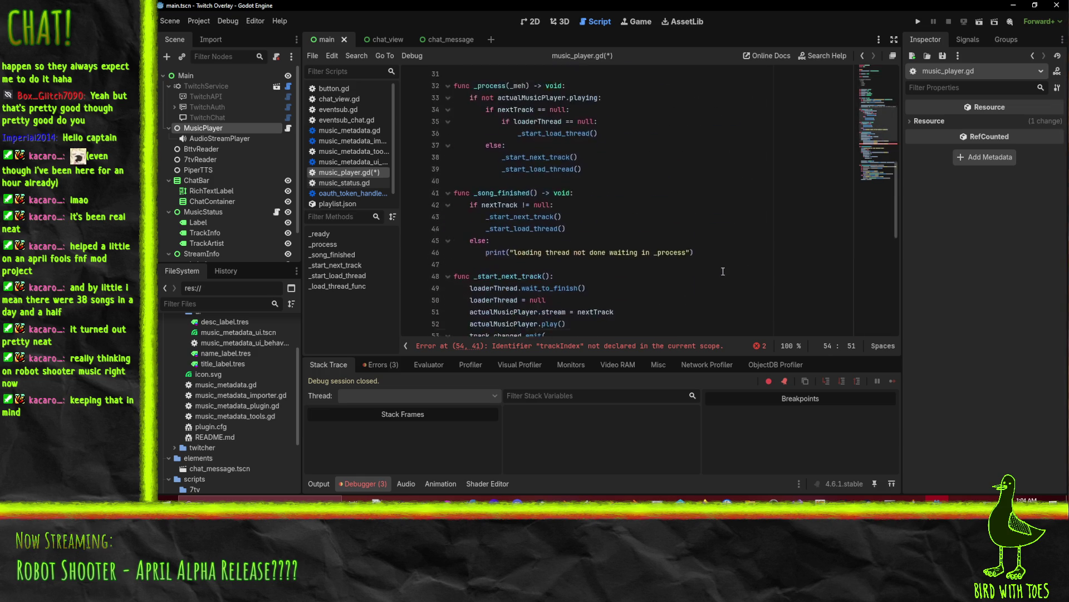
pyautogui.scroll(-6, 722, 271)
pyautogui.press('Down')
pyautogui.press('End')
pyautogui.press('Left')
pyautogui.press('Left')
pyautogui.scroll(5, 762, 223)
pyautogui.scroll(-5, 758, 224)
# Step: Undo the trial edits to the emit call, keeping the metadata assignment
pyautogui.hotkey('ctrl', 'z')
pyautogui.hotkey('ctrl', 'z')
pyautogui.hotkey('ctrl', 'z')
pyautogui.hotkey('ctrl', 'z')
pyautogui.hotkey('ctrl', 'z')
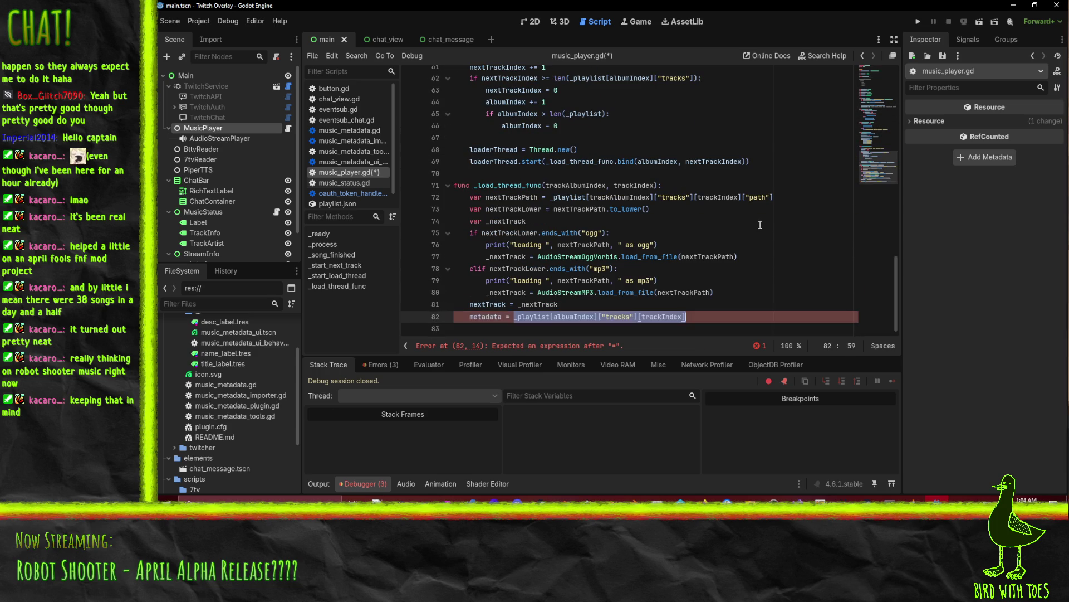
pyautogui.hotkey('ctrl', 'z')
pyautogui.hotkey('ctrl', 'z')
pyautogui.hotkey('ctrl', 'z')
pyautogui.hotkey('ctrl', 'y')
pyautogui.hotkey('ctrl', 'y')
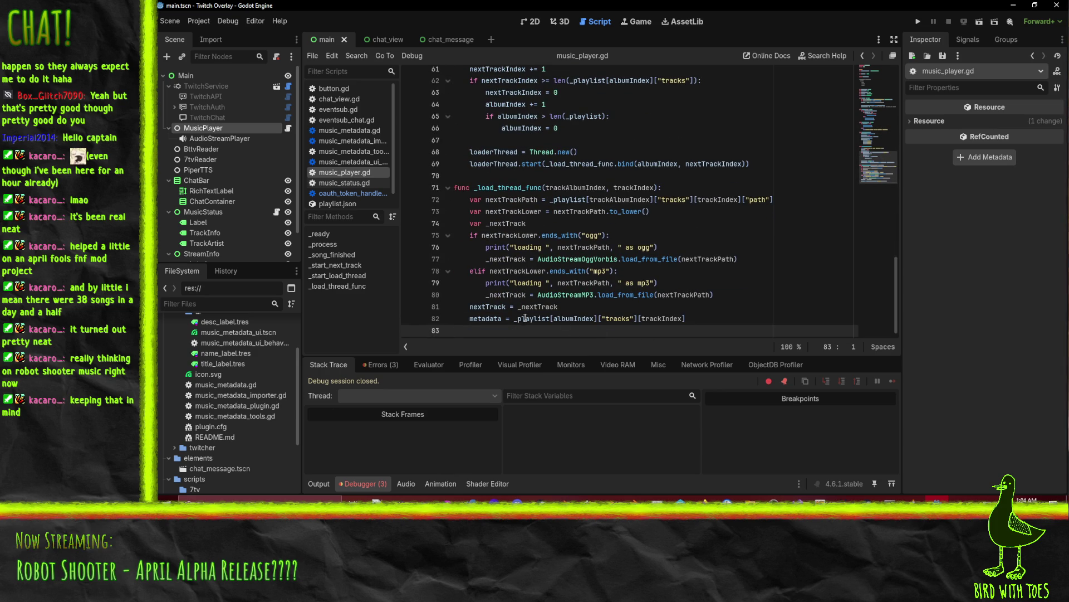
# Step: Replace metadata["album"] on line 55 with _playlist[albumIndex]["title"] and save music_player.gd
pyautogui.click(514, 319)
pyautogui.doubleClick(530, 319)
pyautogui.moveTo(562, 322)
pyautogui.mouseDown()
pyautogui.moveTo(640, 319)
pyautogui.moveTo(598, 319)
pyautogui.mouseUp()
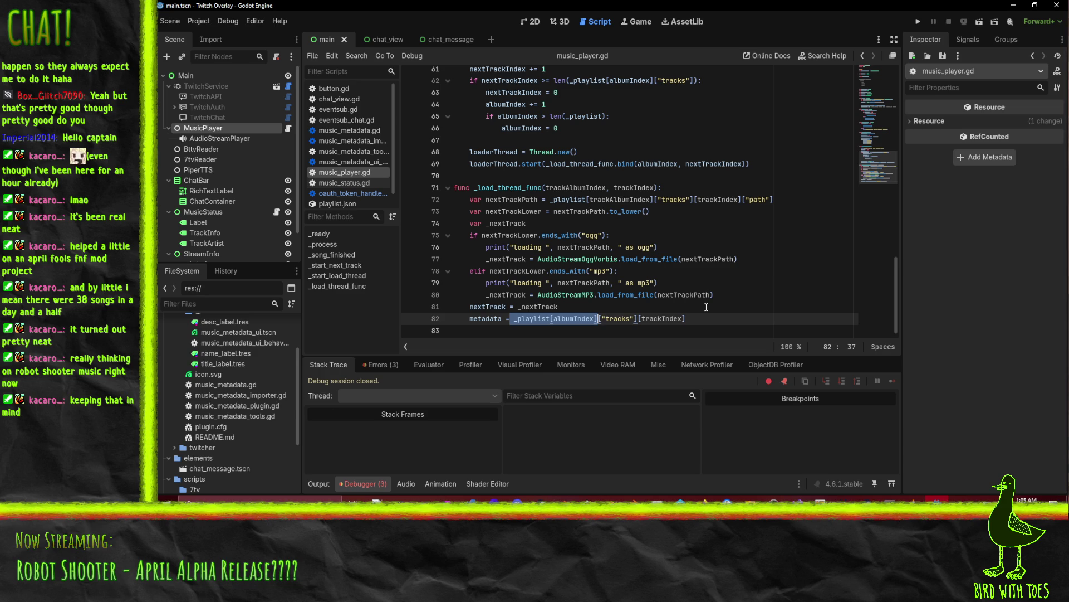
pyautogui.scroll(6, 706, 307)
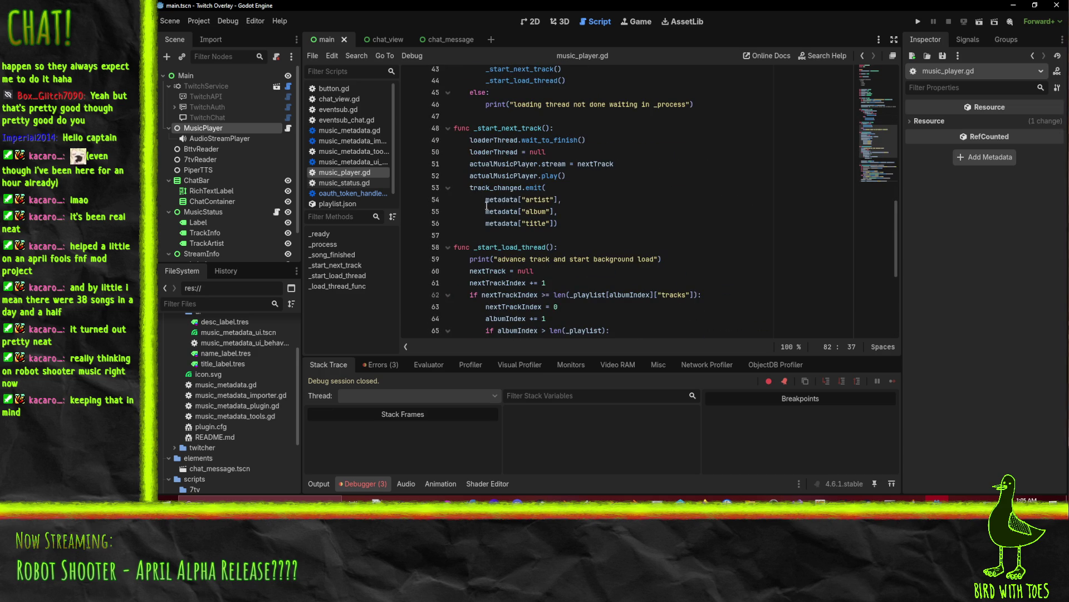
pyautogui.doubleClick(488, 207)
pyautogui.hotkey('ctrl', 'v')
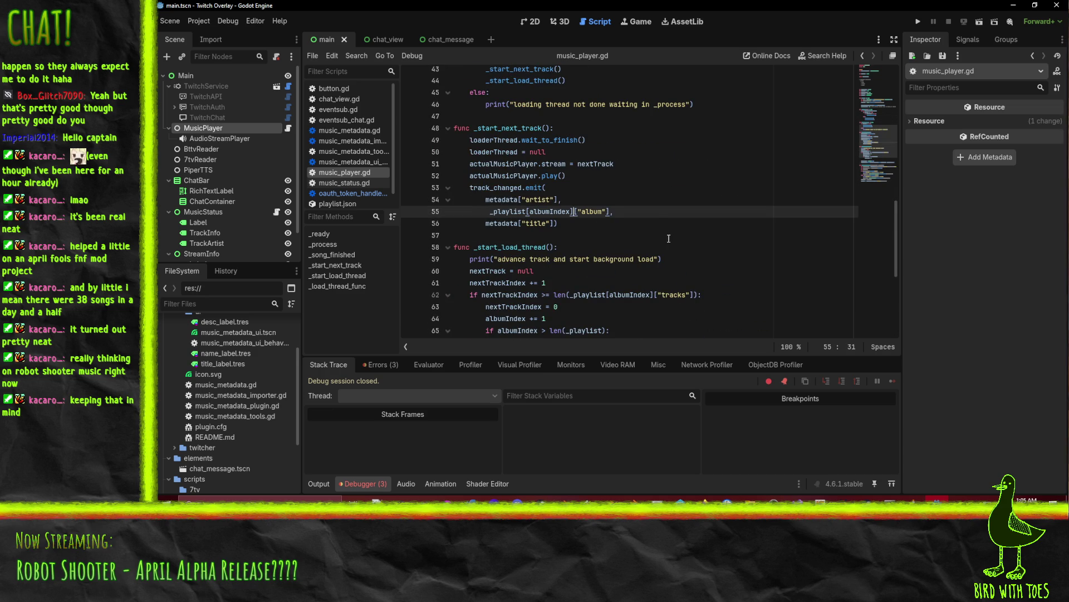
pyautogui.doubleClick(596, 212)
pyautogui.write('title')
pyautogui.click(668, 201)
pyautogui.hotkey('ctrl', 's')
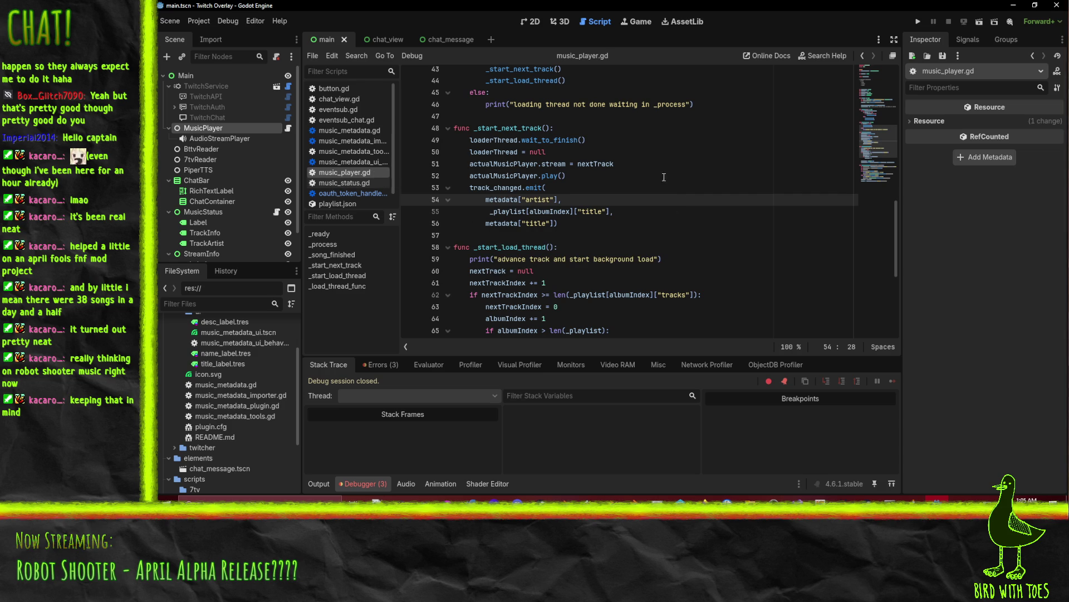
# Step: Run the project and resume past the token handler error to see the failure
pyautogui.click(918, 21)
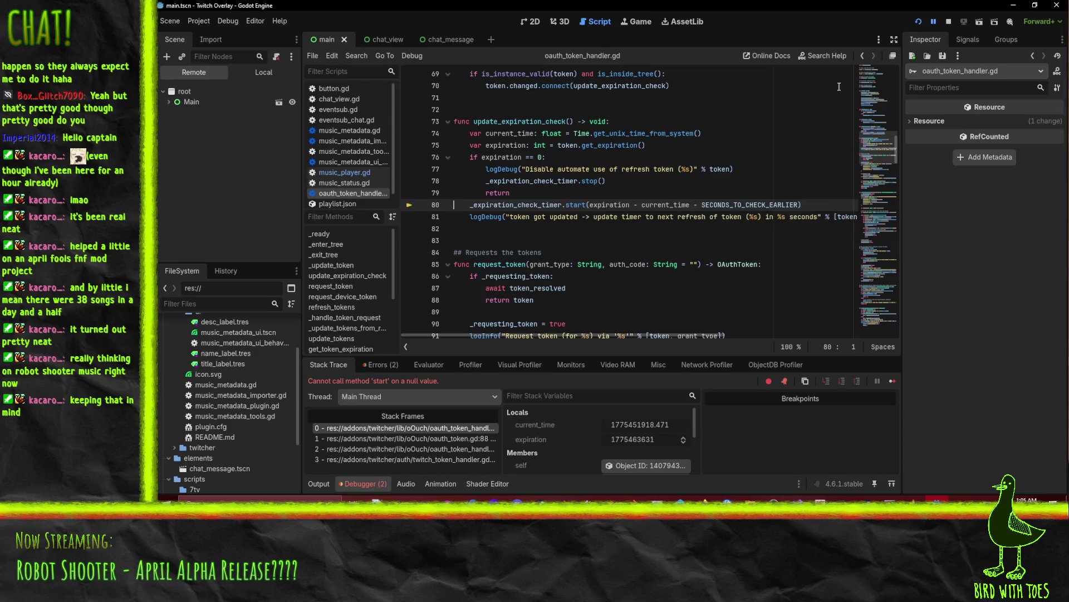
pyautogui.click(931, 22)
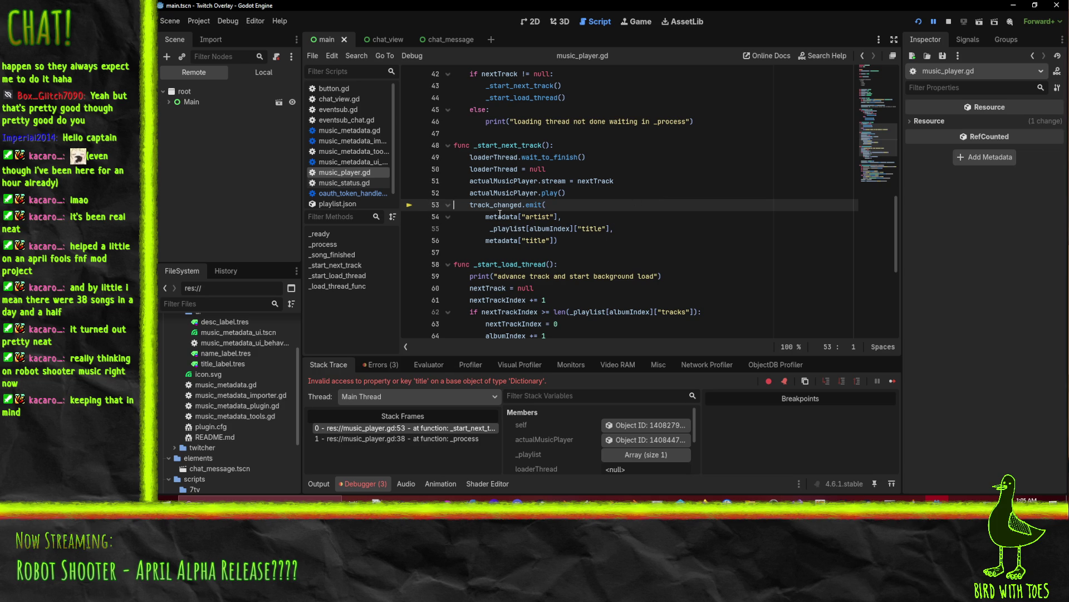
pyautogui.moveTo(501, 219)
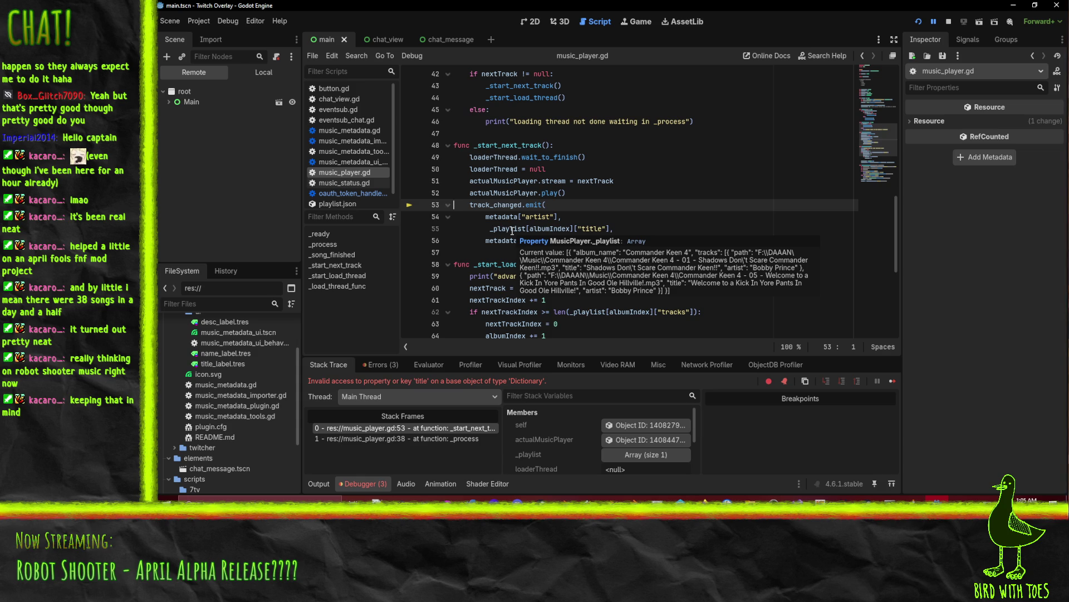
# Step: Change line 55's ["title"] key to ["album_name"] and restart the project
pyautogui.doubleClick(590, 228)
pyautogui.write('album')
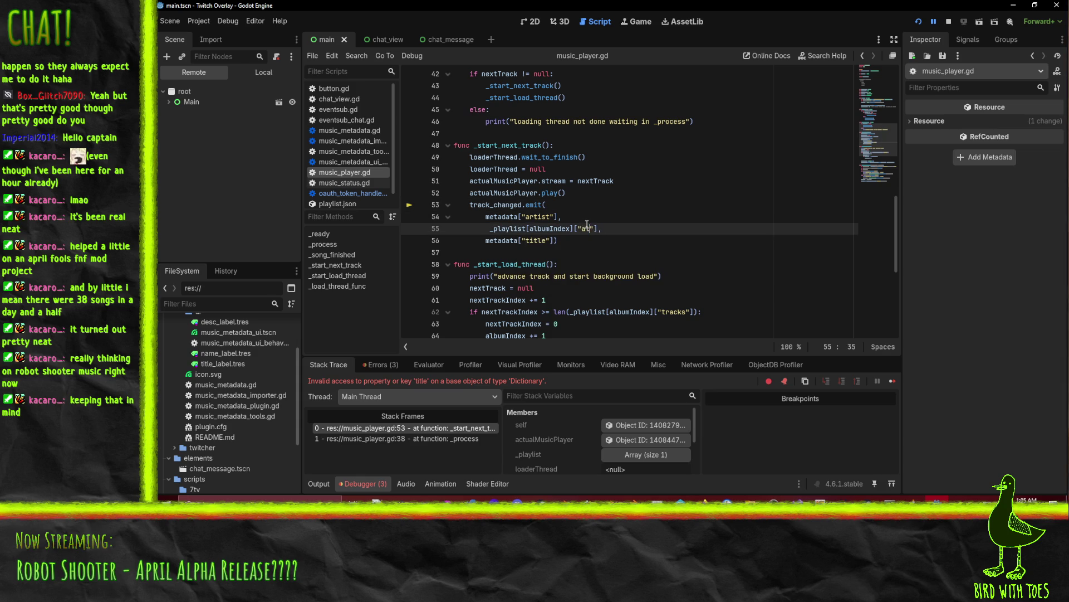
pyautogui.write('_name')
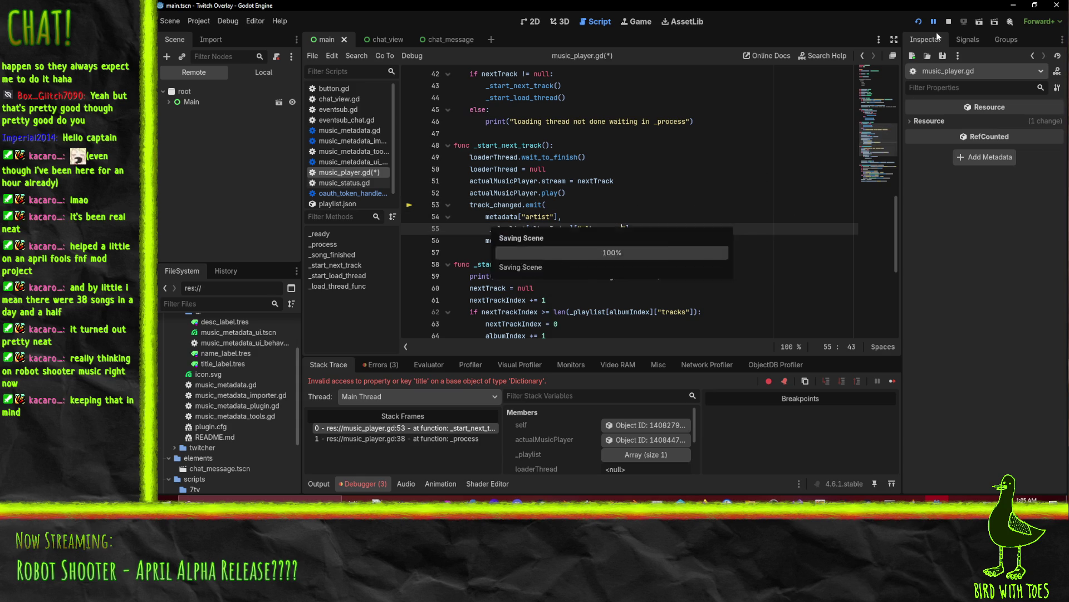
pyautogui.click(919, 21)
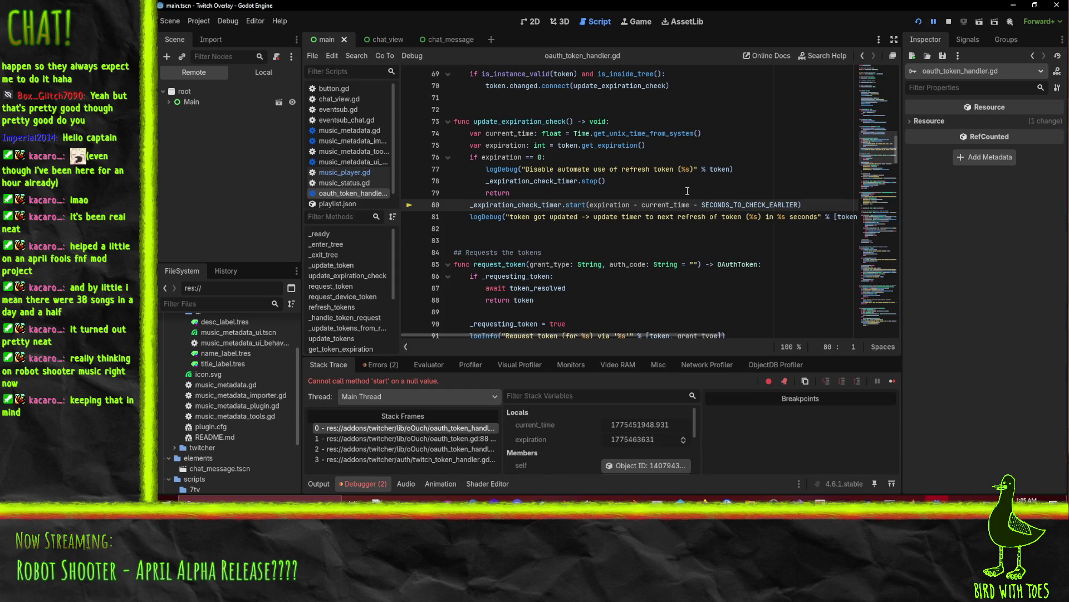
pyautogui.press('F12')
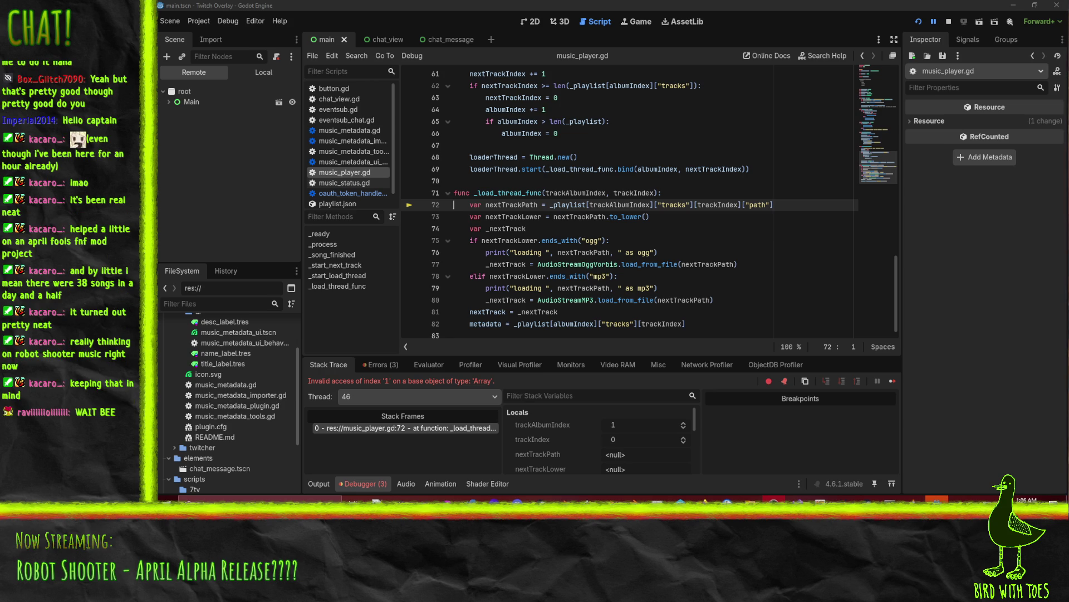
# Step: Inspect trackAlbumIndex on line 72 and the albumIndex reset lines, then switch to the 2D view
pyautogui.click(628, 229)
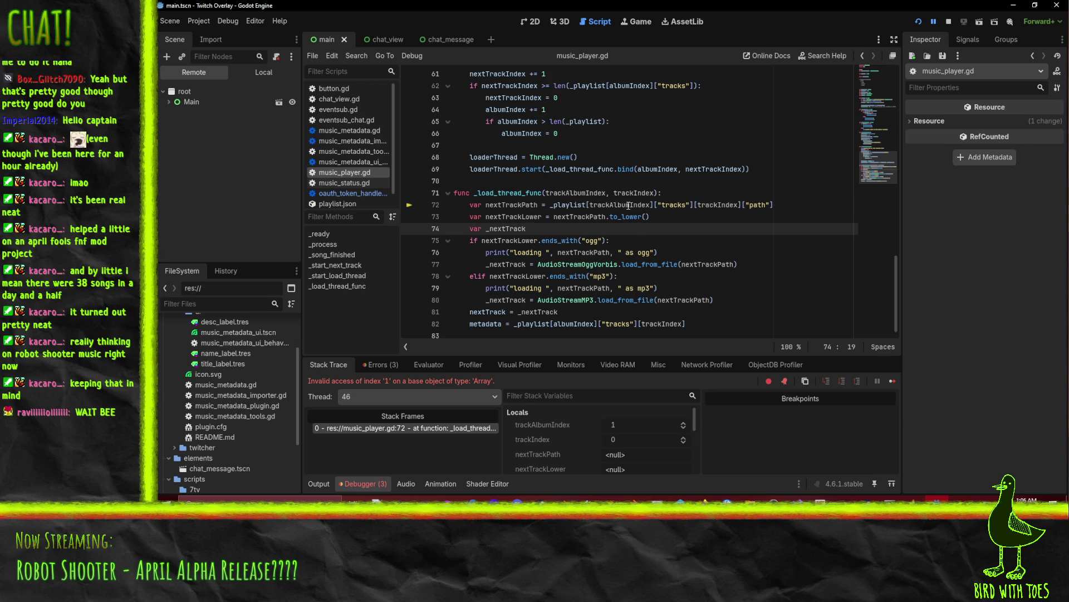
pyautogui.moveTo(628, 206)
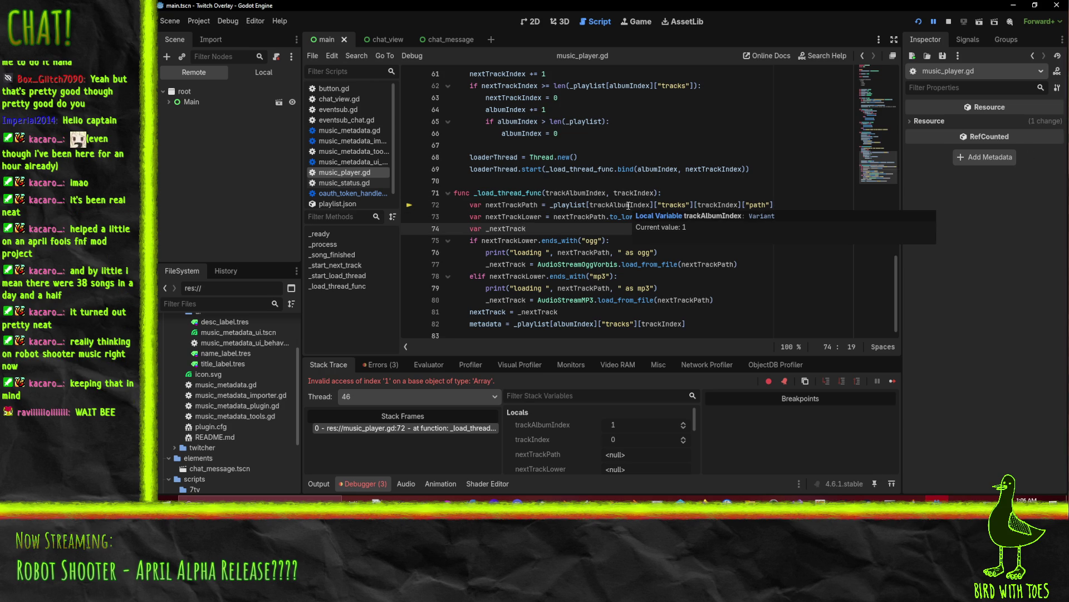
pyautogui.click(628, 205)
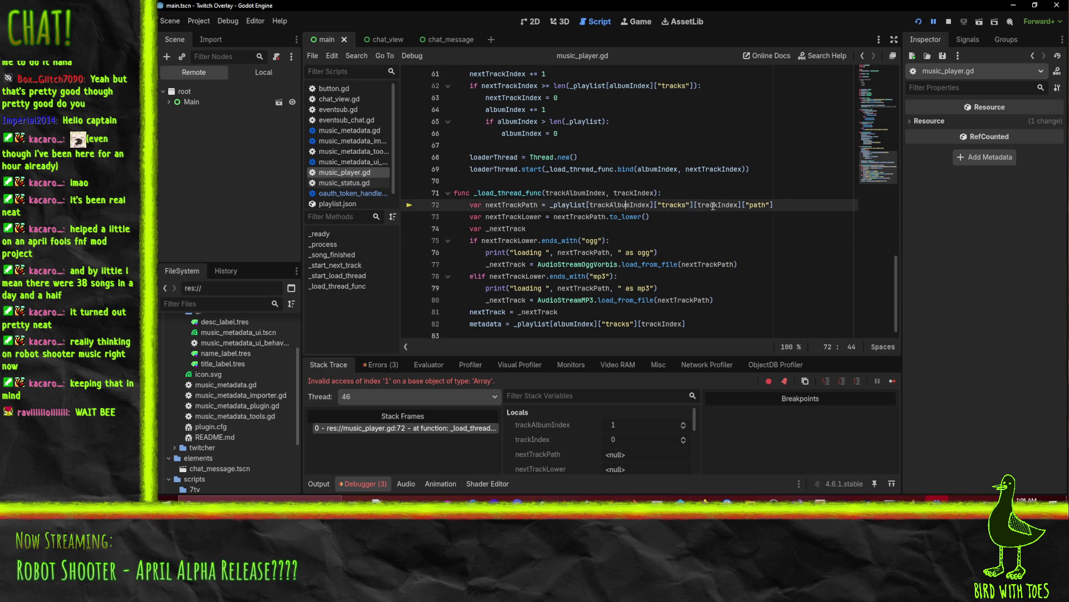
pyautogui.scroll(3, 752, 210)
pyautogui.scroll(-1, 631, 277)
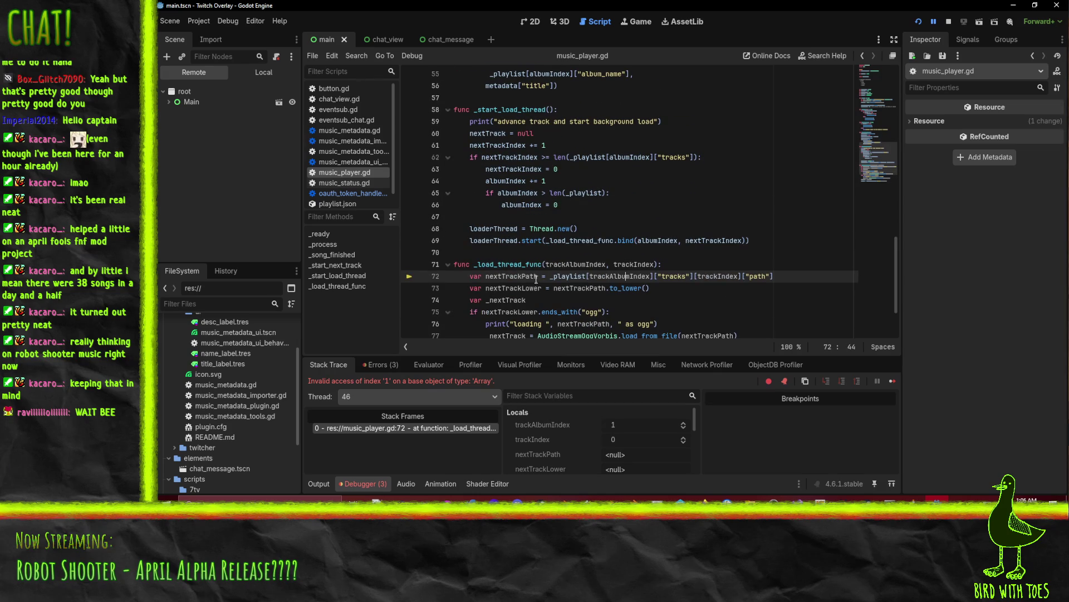
pyautogui.moveTo(633, 276)
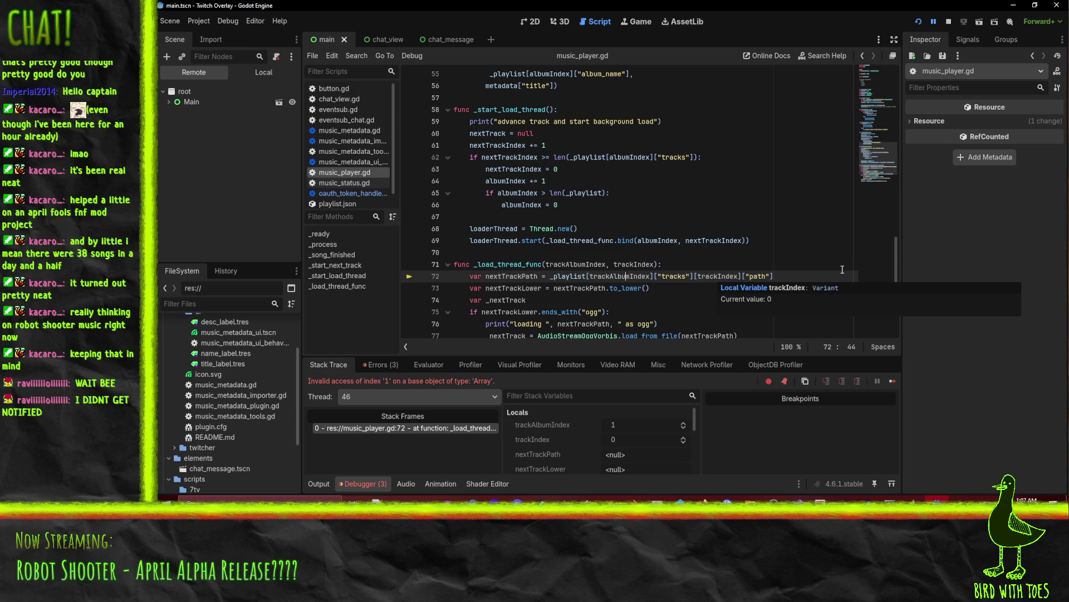
pyautogui.click(711, 217)
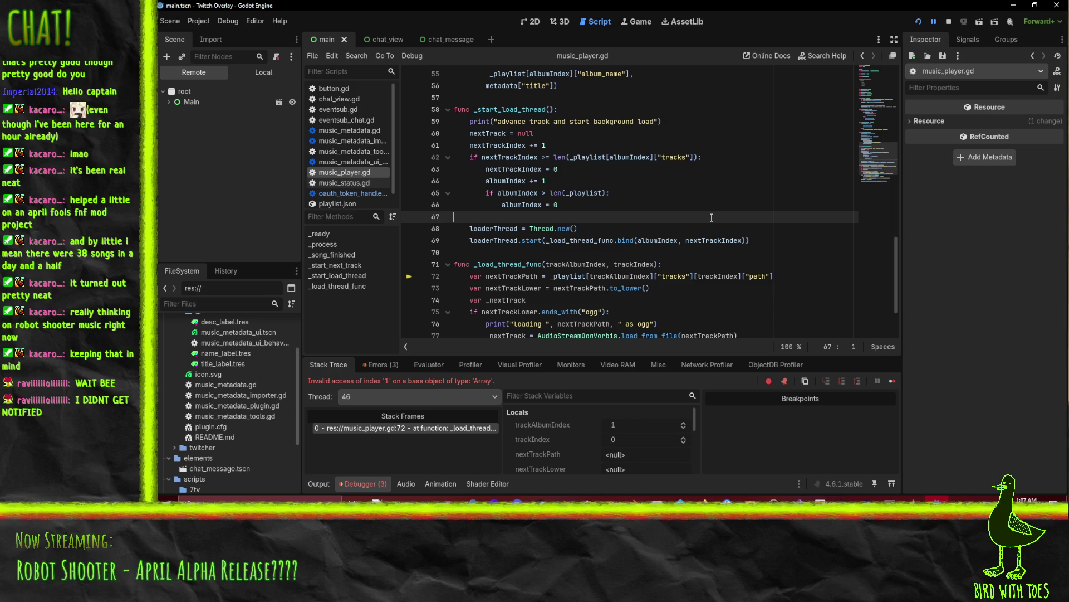
pyautogui.click(661, 205)
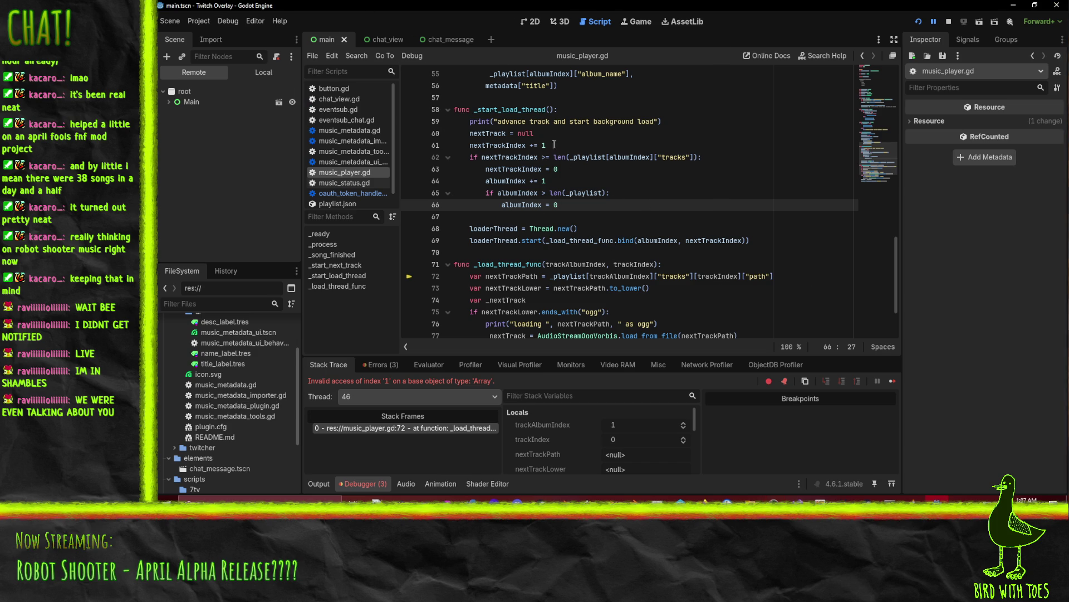
pyautogui.click(533, 21)
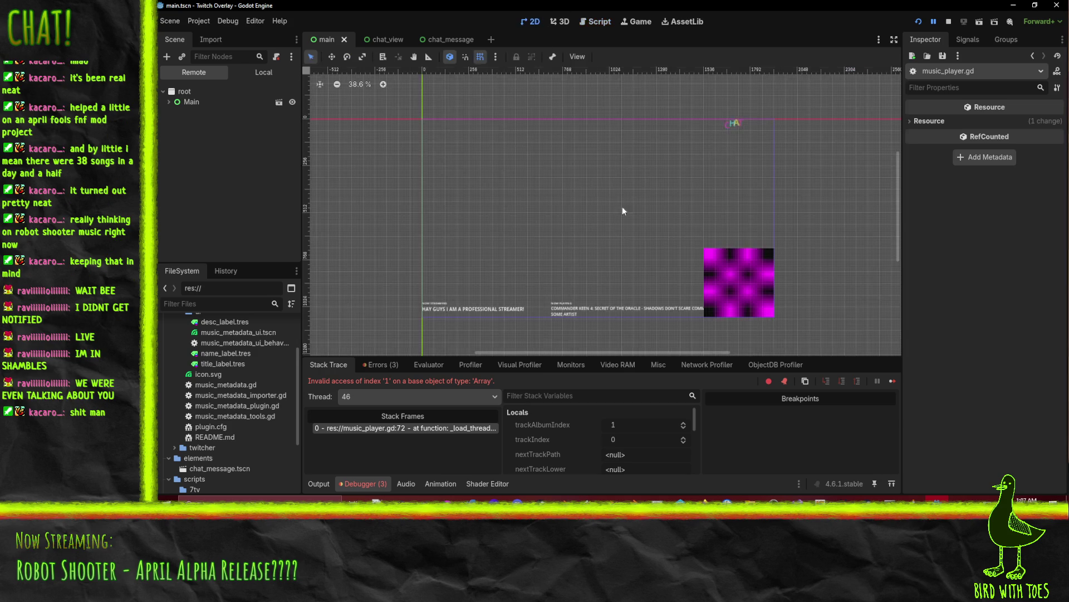
# Step: Zoom and pan the overlay canvas to view its labels, then return to music_player.gd
pyautogui.scroll(3, 630, 235)
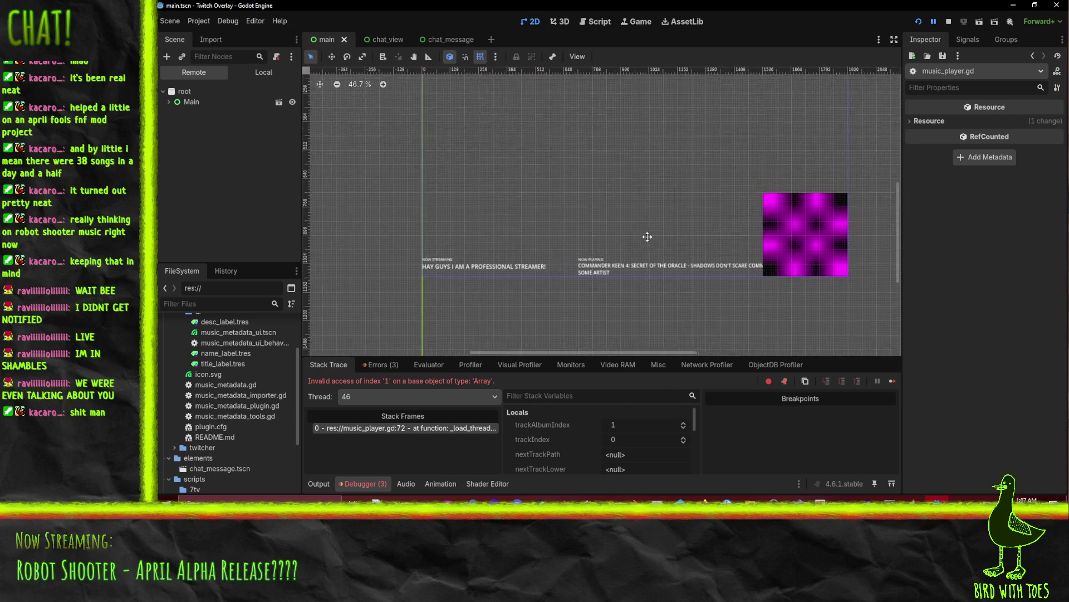
pyautogui.moveTo(648, 273); pyautogui.dragTo(677, 278)
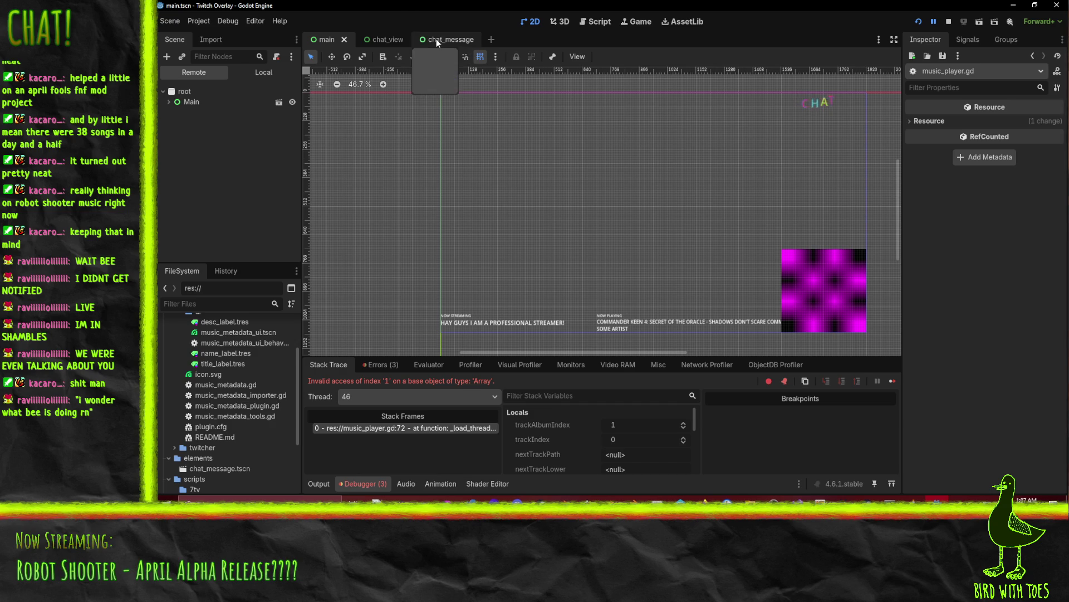
pyautogui.click(591, 23)
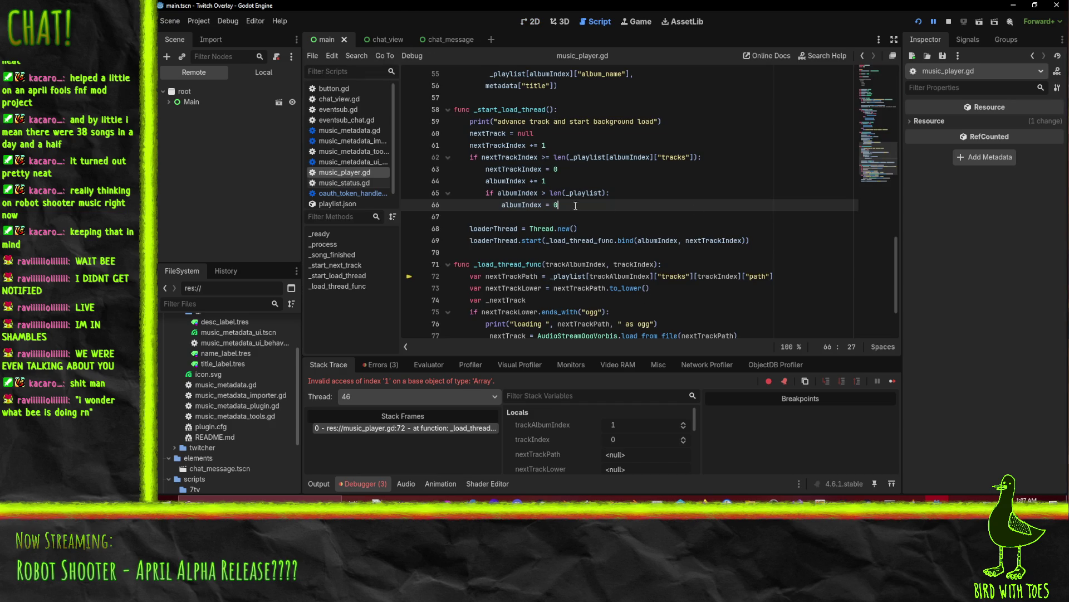
# Step: Inspect the albumIndex and trackIndex usages across lines 64–72 of music_player.gd
pyautogui.doubleClick(506, 180)
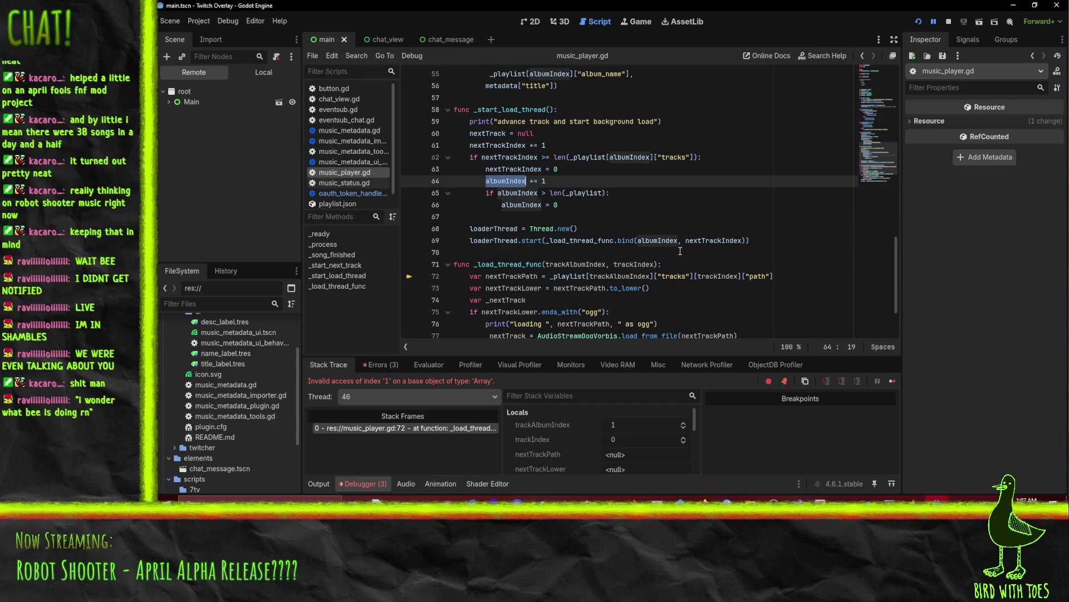
pyautogui.scroll(-1, 691, 252)
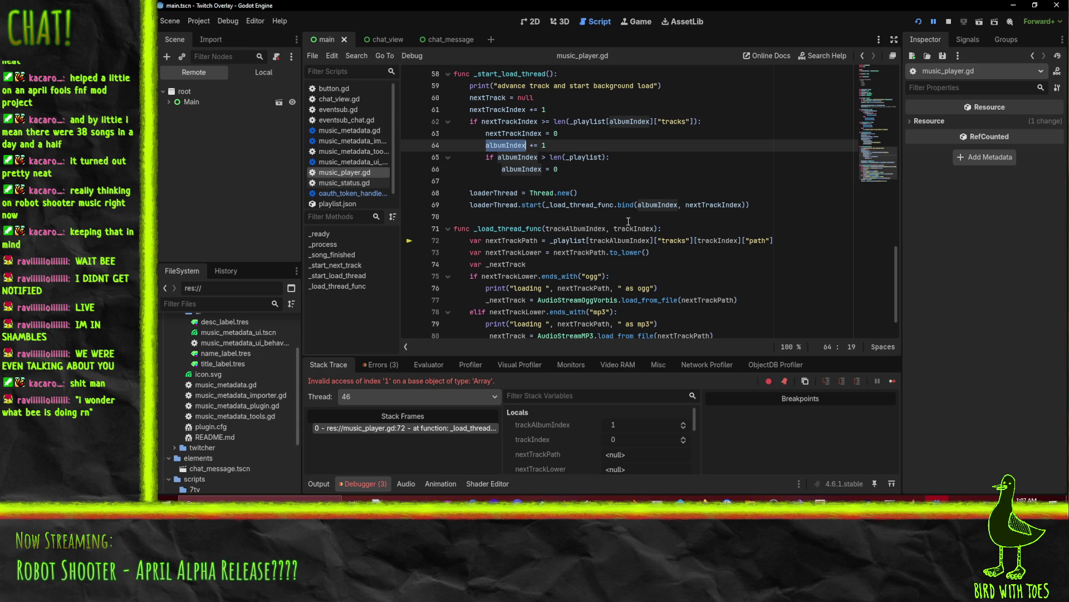
pyautogui.doubleClick(574, 229)
pyautogui.doubleClick(610, 240)
pyautogui.doubleClick(634, 228)
pyautogui.rightClick(660, 233)
pyautogui.press('Escape')
pyautogui.click(606, 240)
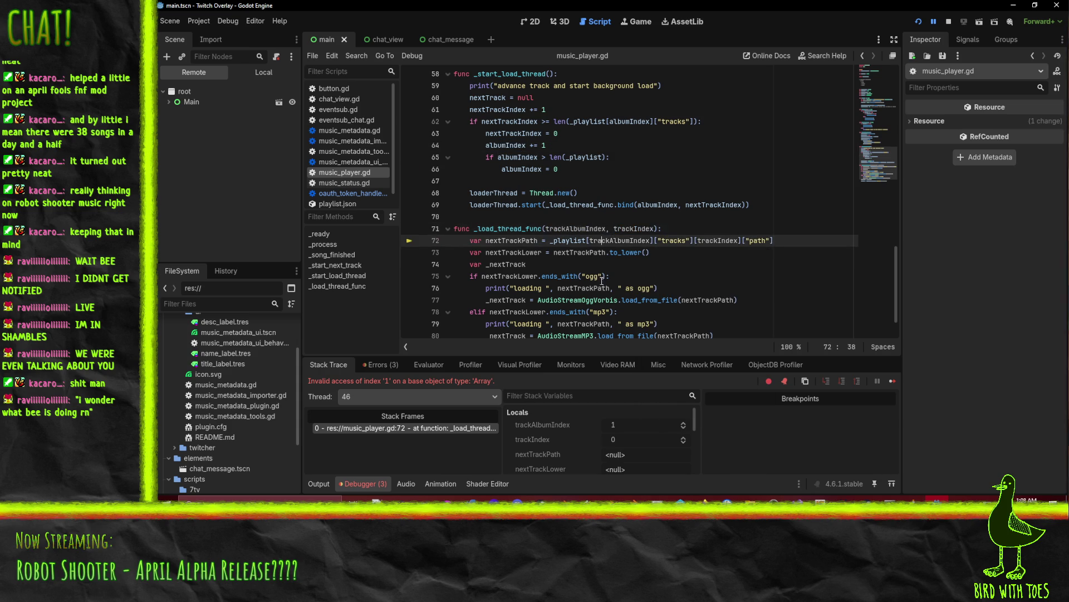
# Step: Check albumIndex in the thread bind call and return to the album reset line
pyautogui.moveTo(628, 241)
pyautogui.moveTo(631, 206)
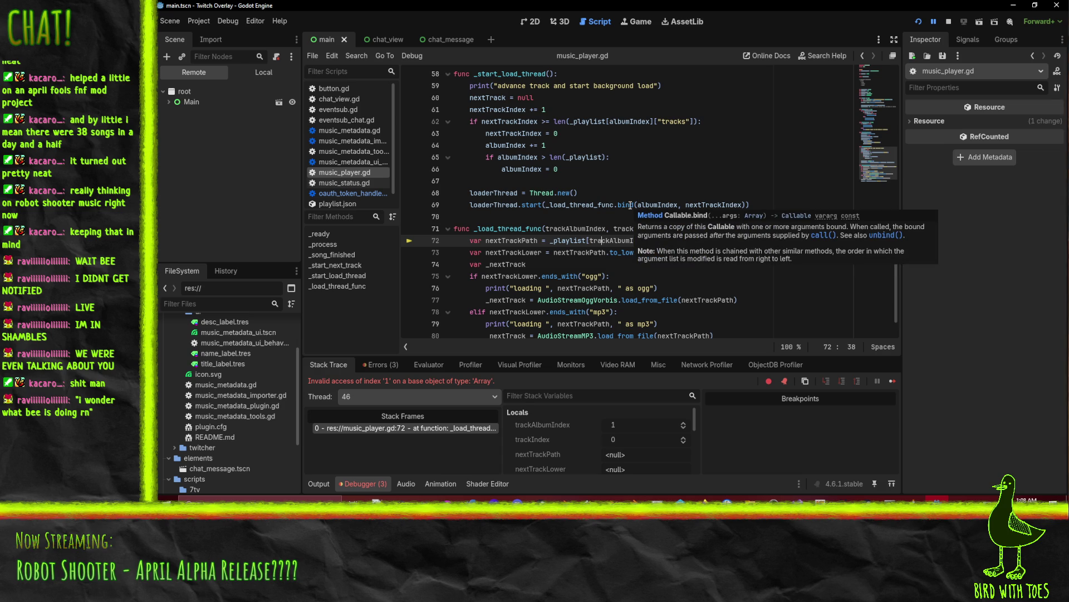
pyautogui.moveTo(577, 218)
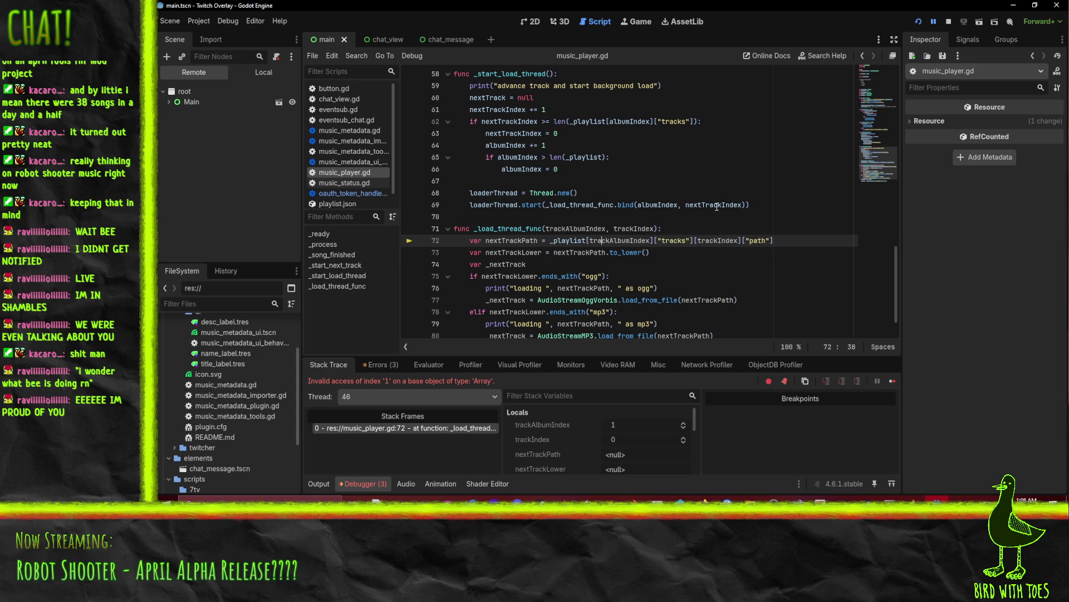
pyautogui.moveTo(719, 205)
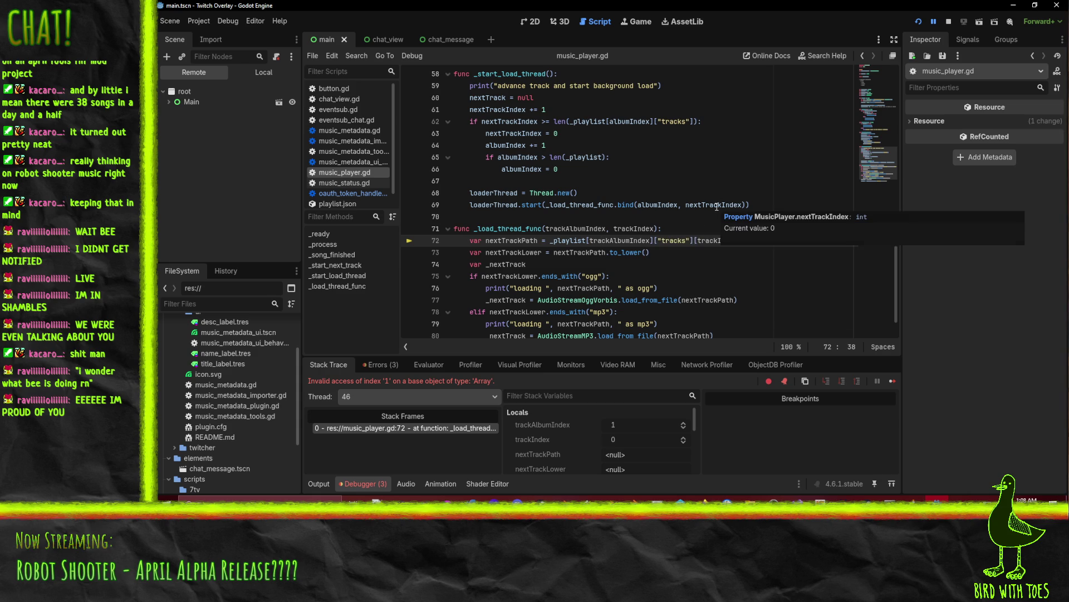
pyautogui.doubleClick(659, 205)
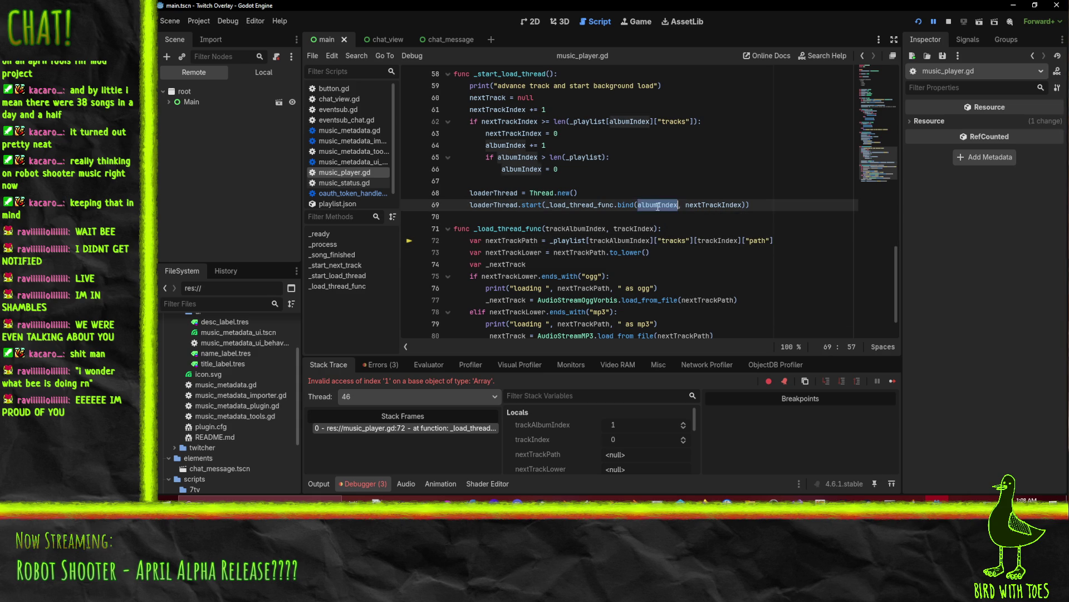
pyautogui.click(587, 175)
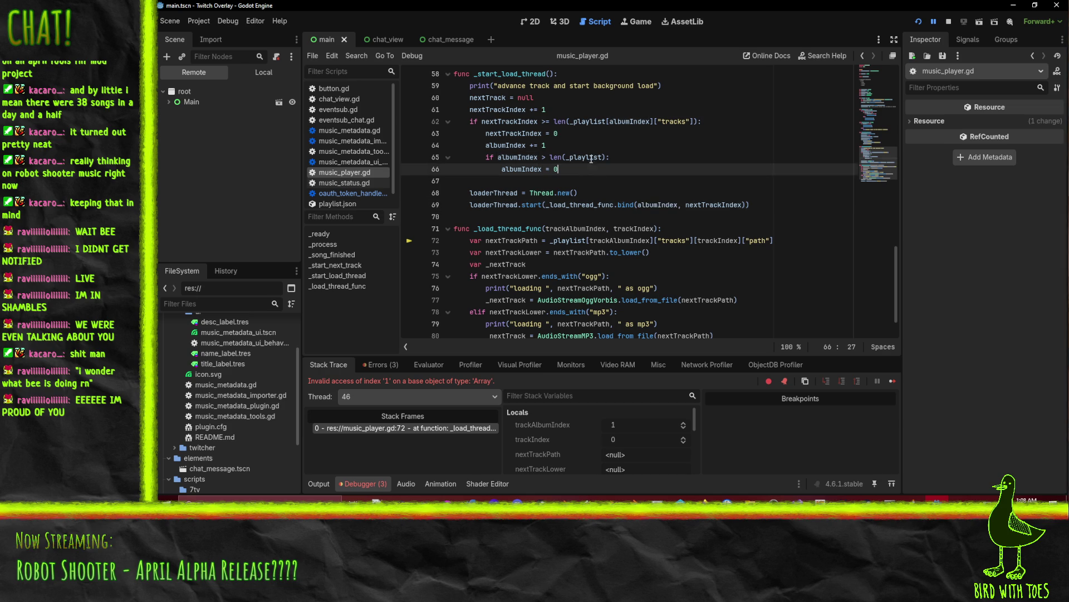
# Step: Change the line 65 album check to albumIndex >= len(_playlist) and relaunch the project
pyautogui.click(548, 157)
pyautogui.write('=')
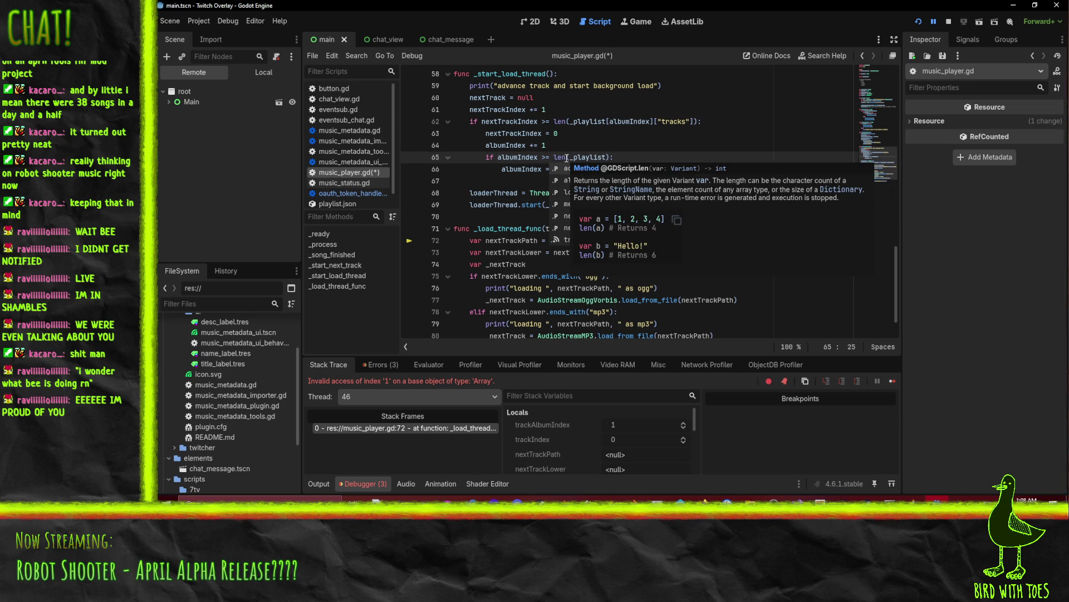
pyautogui.click(592, 136)
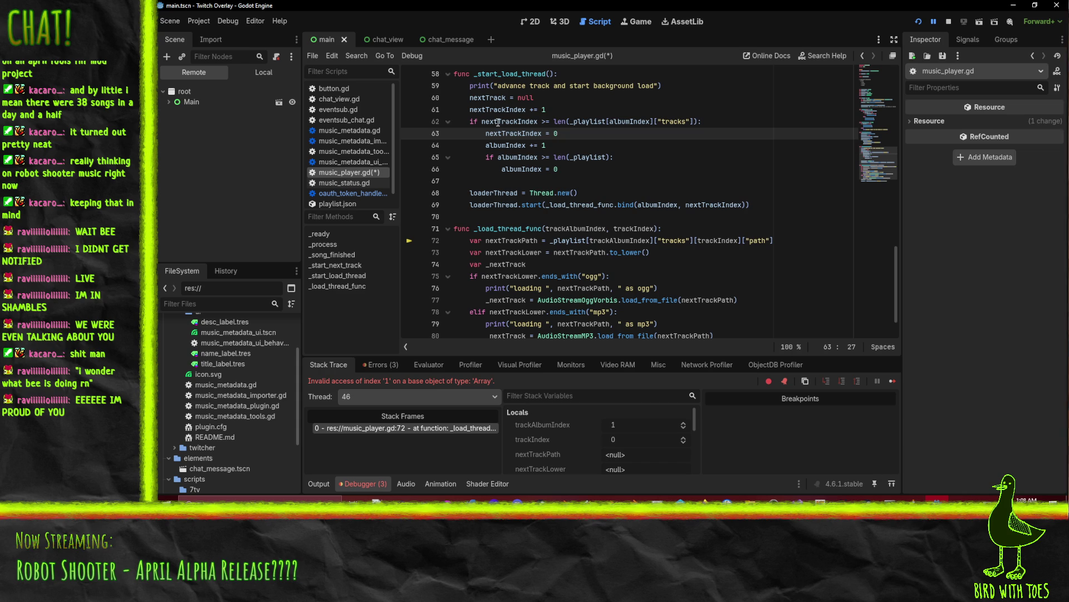
pyautogui.moveTo(498, 122)
pyautogui.click(639, 122)
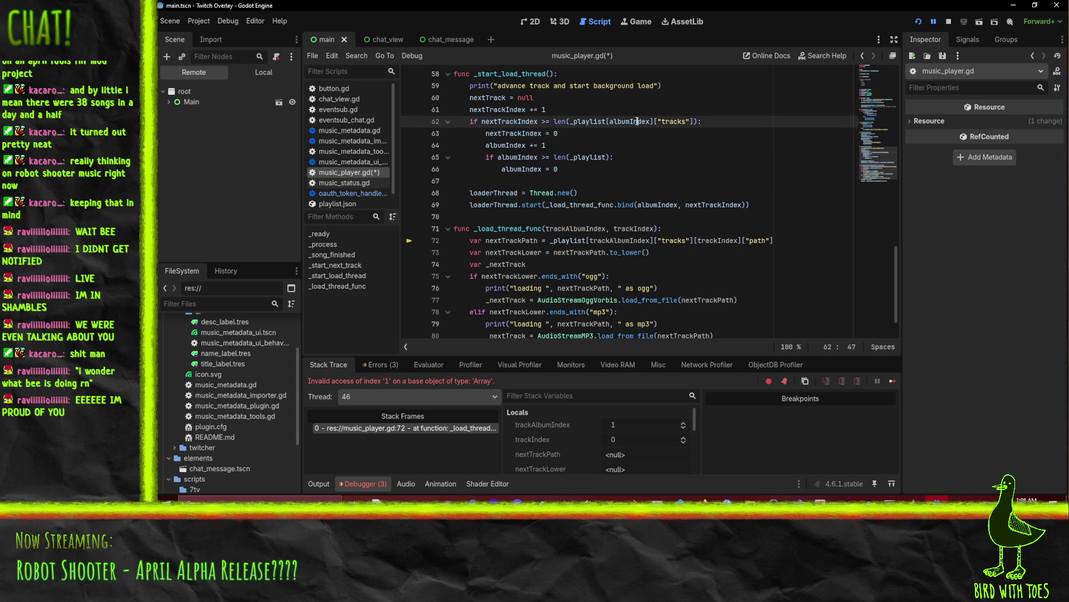
pyautogui.click(918, 22)
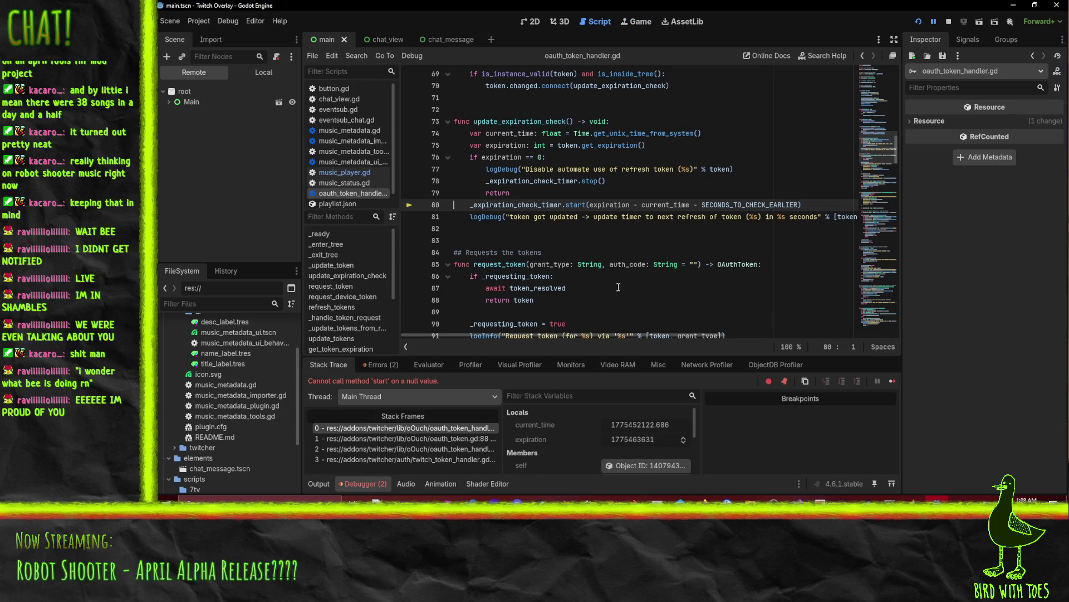
# Step: Resume past the break, lower the system volume to 18, watch the overlay, then stop the game
pyautogui.click(934, 21)
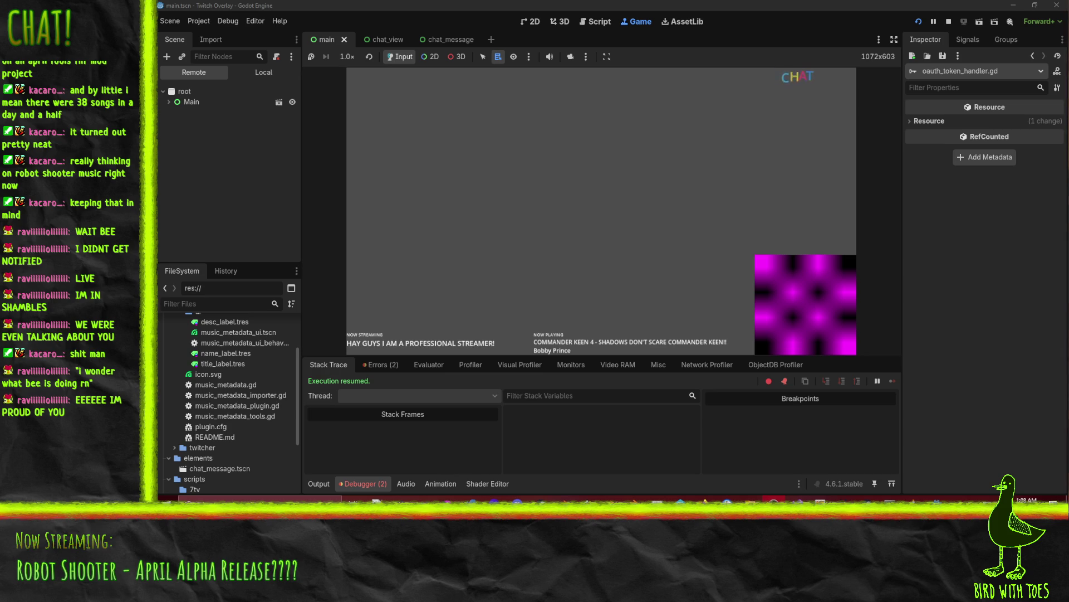
pyautogui.press('XF86AudioLowerVolume')
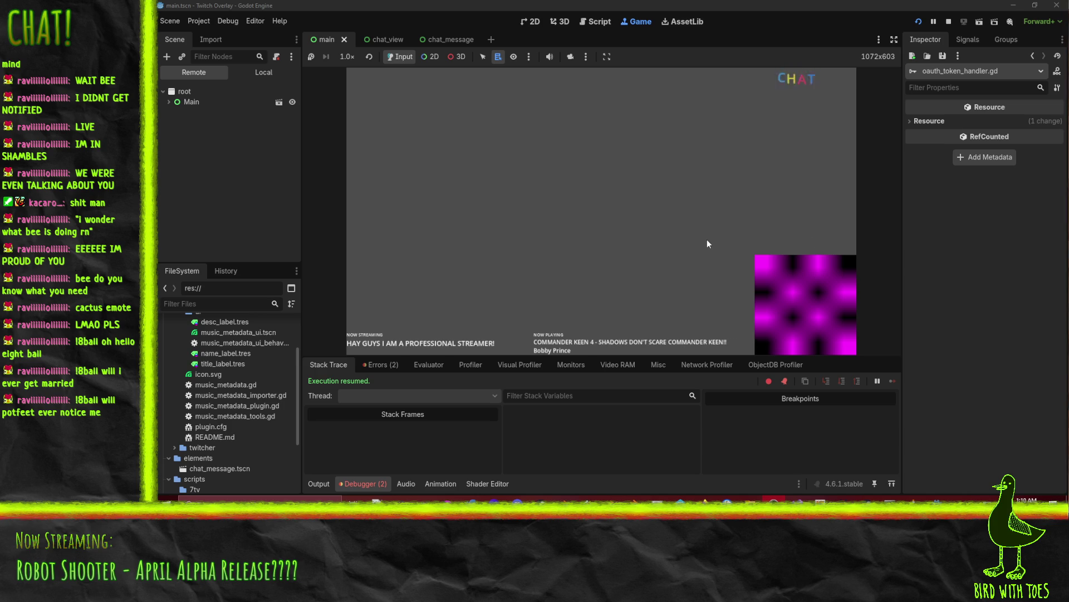
pyautogui.click(949, 21)
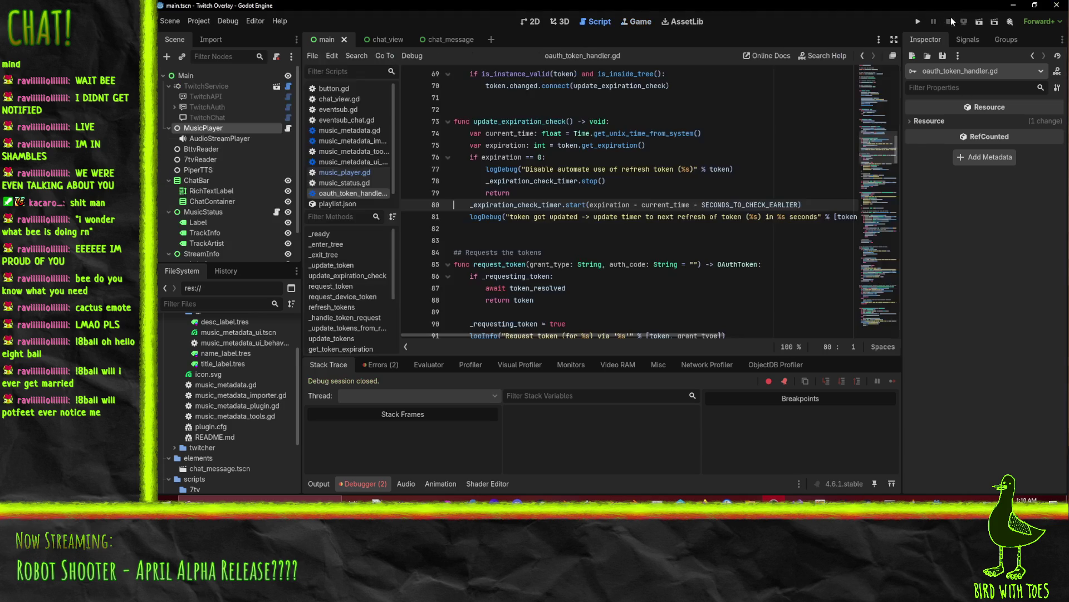
# Step: Open playlist.json and review the Commander Keen 4 album with its two track entries
pyautogui.click(501, 240)
pyautogui.scroll(4, 502, 240)
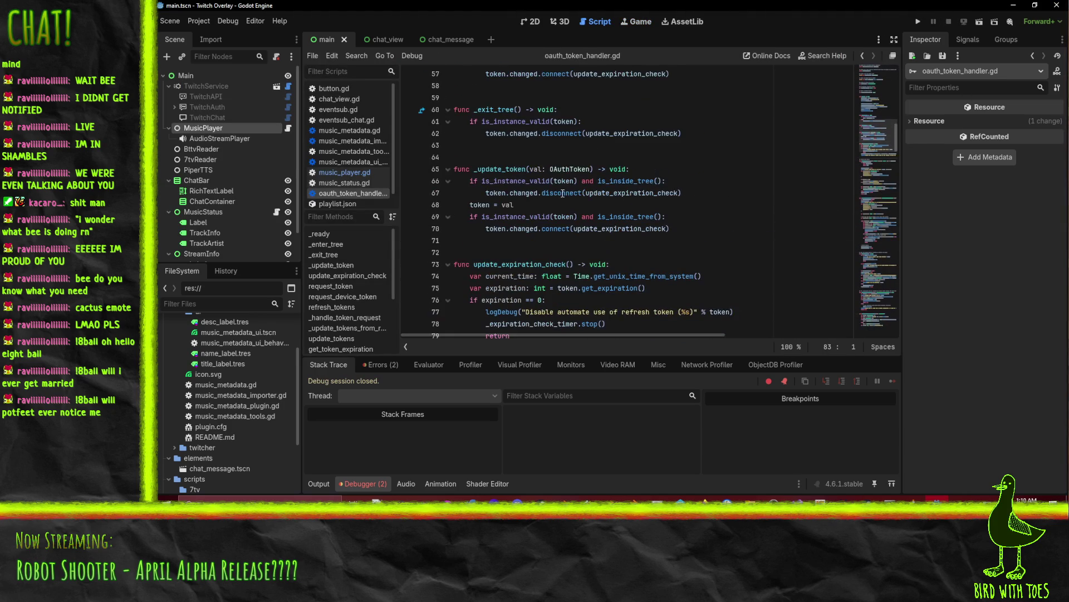
pyautogui.scroll(-3, 193, 334)
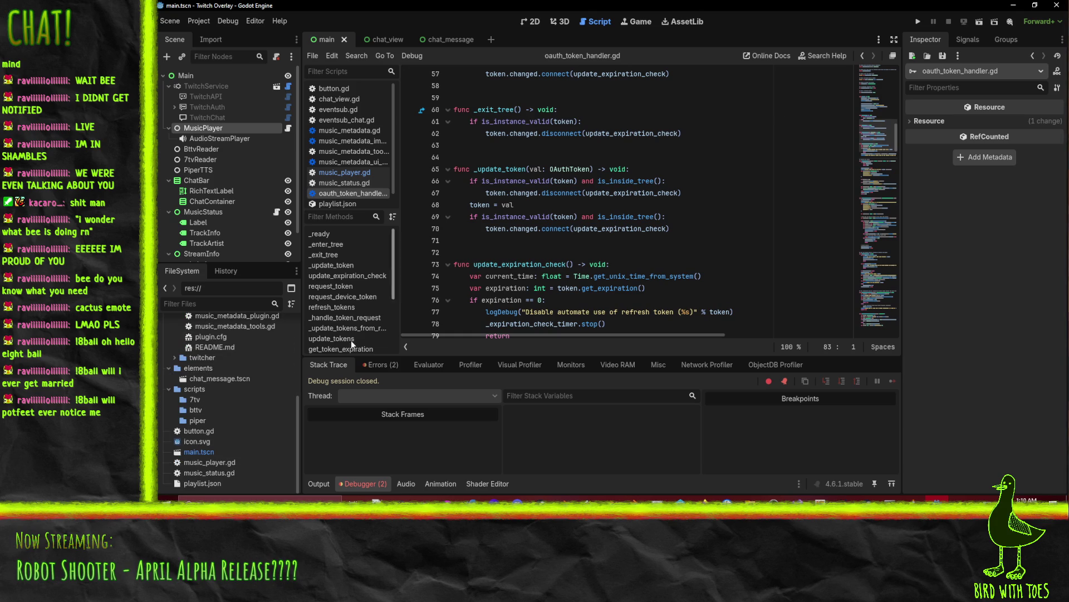
pyautogui.click(338, 204)
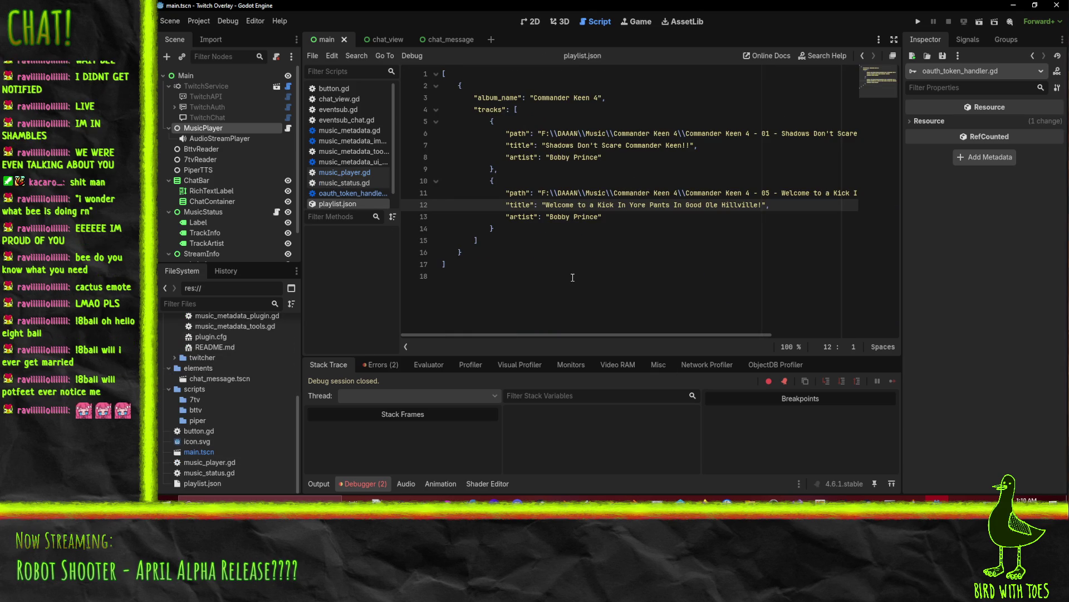
pyautogui.hotkey('ctrl', 'a')
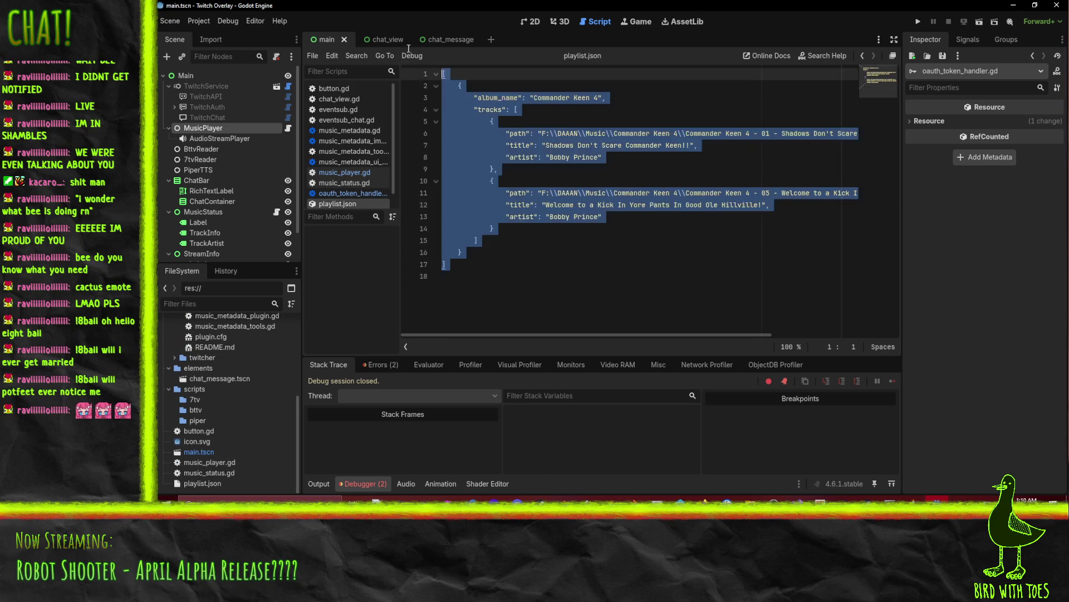
pyautogui.click(661, 305)
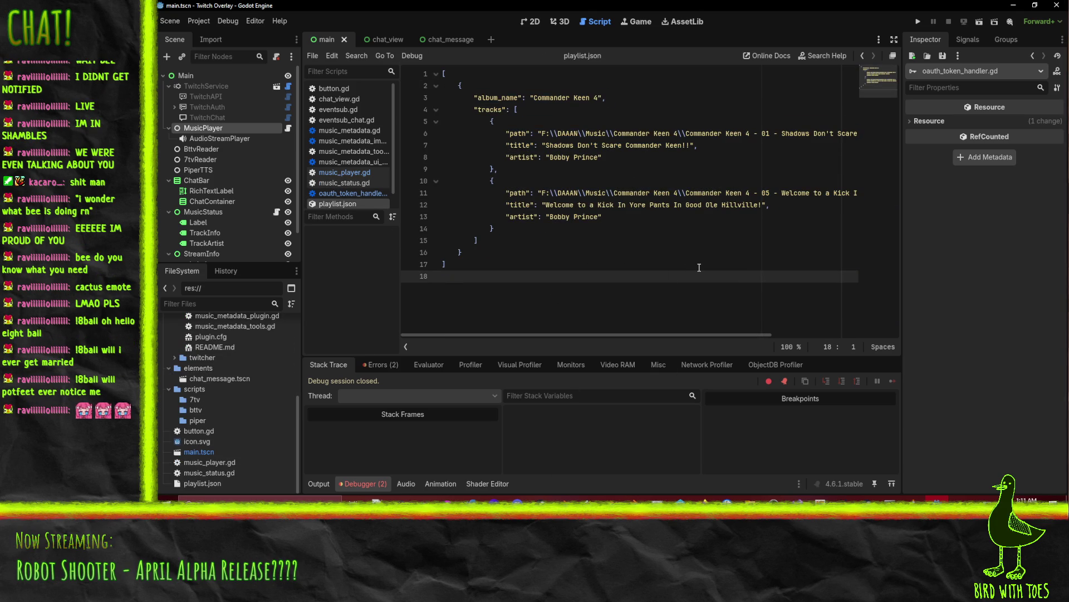